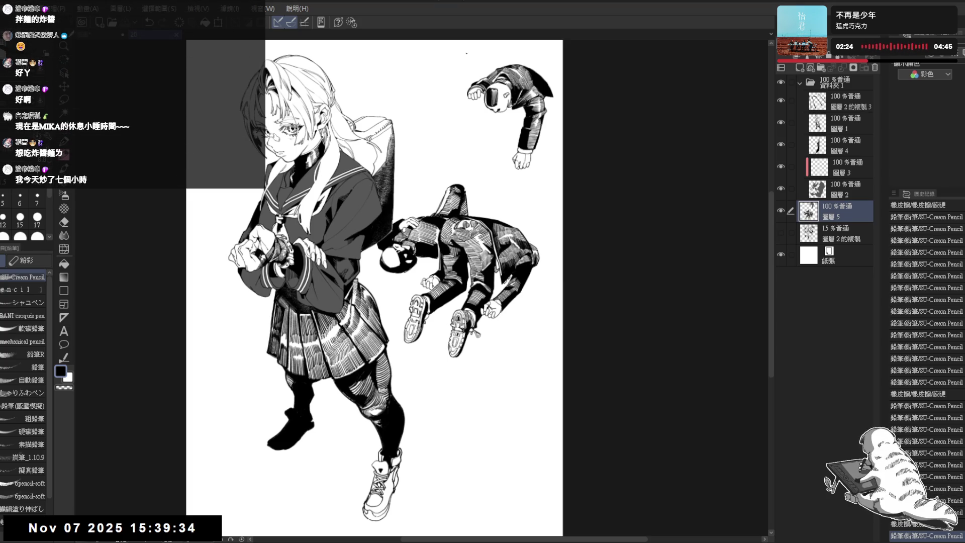
Show the 15% background sketch layer and add a new raster Layer 6 above Layer 5.
left_click_drag(452, 170, 452, 188)
mouse_move(484, 126)
left_mouse_down()
mouse_move(475, 130)
mouse_move(490, 134)
left_mouse_up()
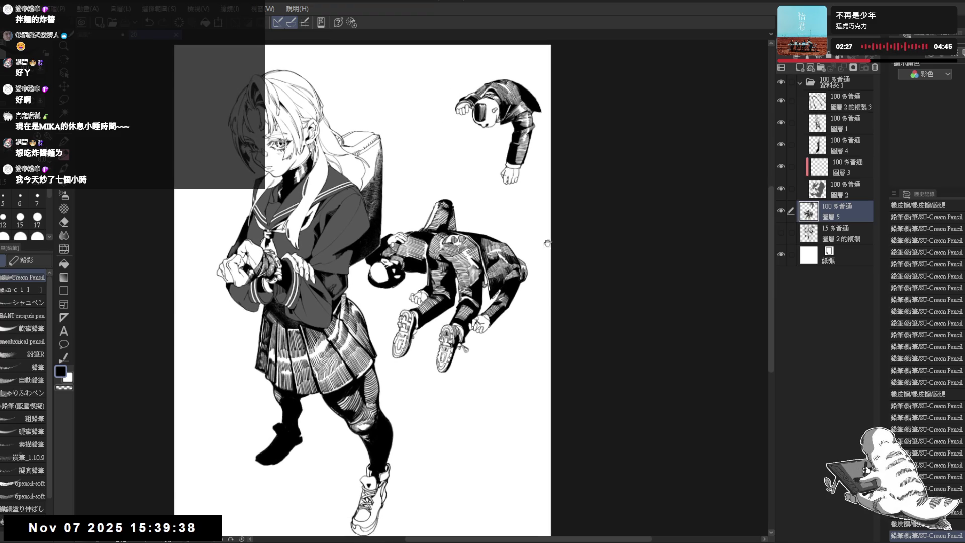
left_click(780, 232)
mouse_move(453, 251)
left_mouse_down()
mouse_move(447, 211)
mouse_move(427, 181)
mouse_move(442, 191)
left_mouse_up()
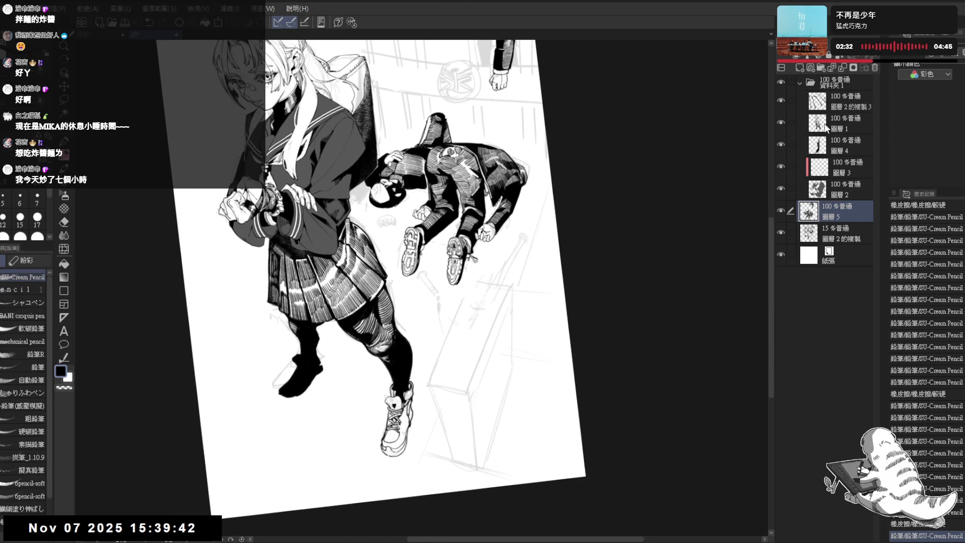
left_click(799, 69)
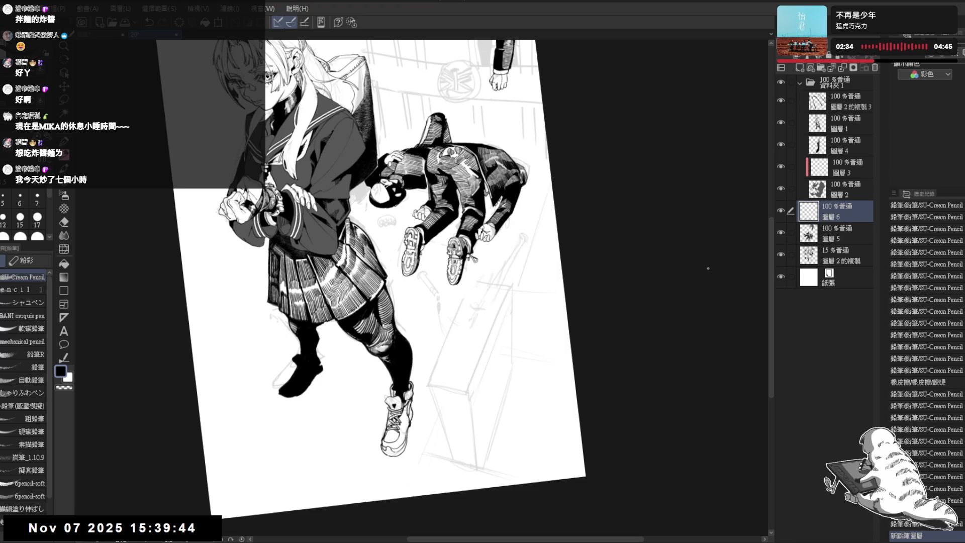
Ink the long top edge line of the box on Layer 6 with the SU-Cream Pencil.
left_click_drag(490, 285, 453, 251)
mouse_move(396, 361)
left_mouse_down()
mouse_move(423, 236)
mouse_move(408, 357)
left_mouse_up()
key("ctrl+z")
left_click_drag(417, 260, 407, 355)
key("ctrl+z")
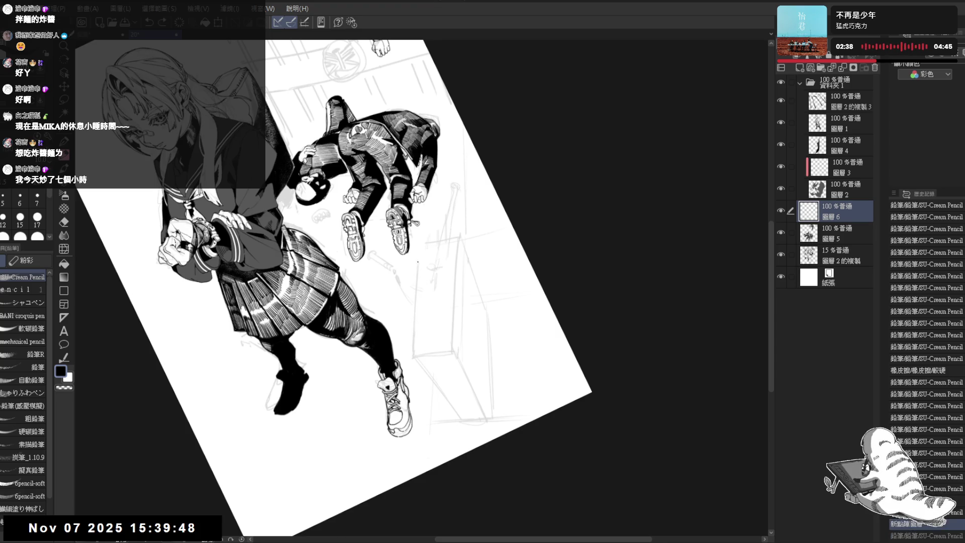
left_click_drag(418, 261, 408, 354)
left_click_drag(417, 262, 408, 352)
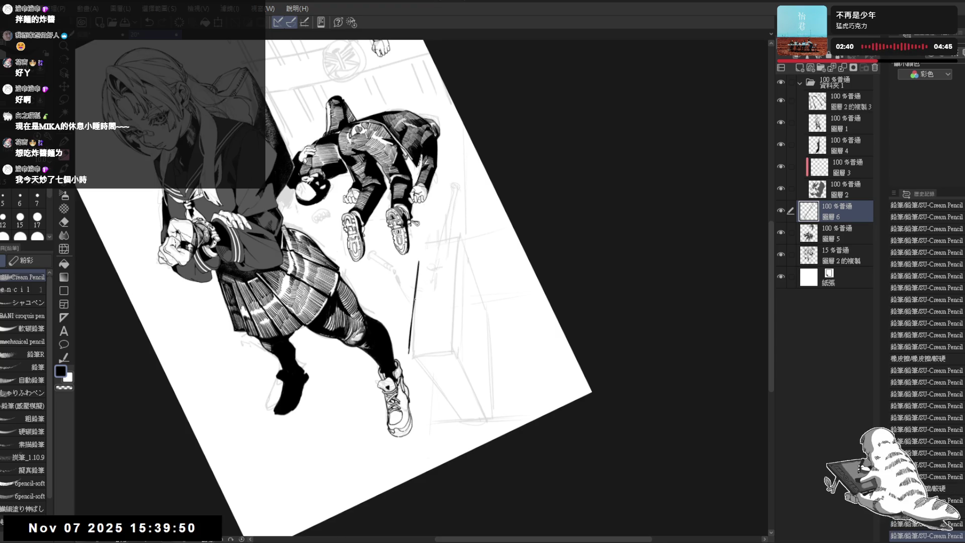
key("ctrl+z")
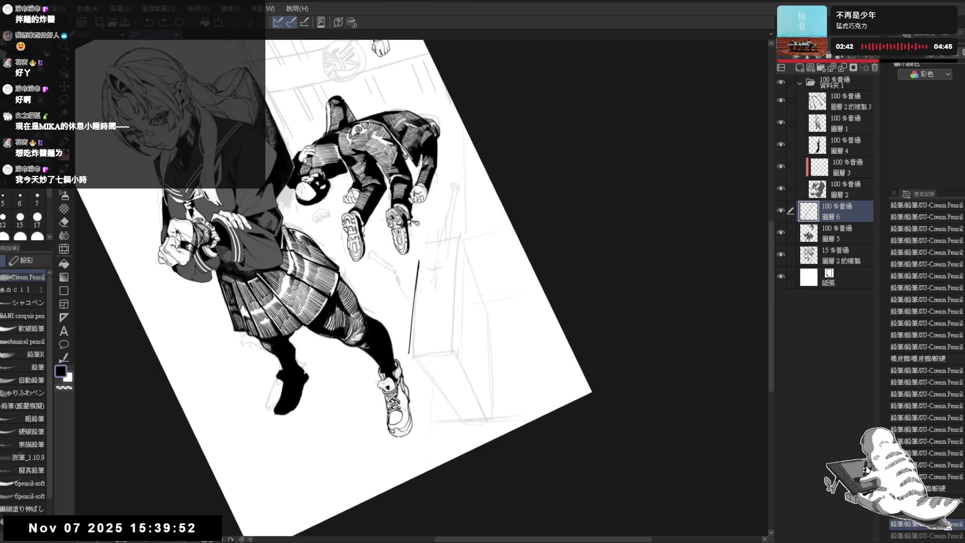
key("ctrl+y")
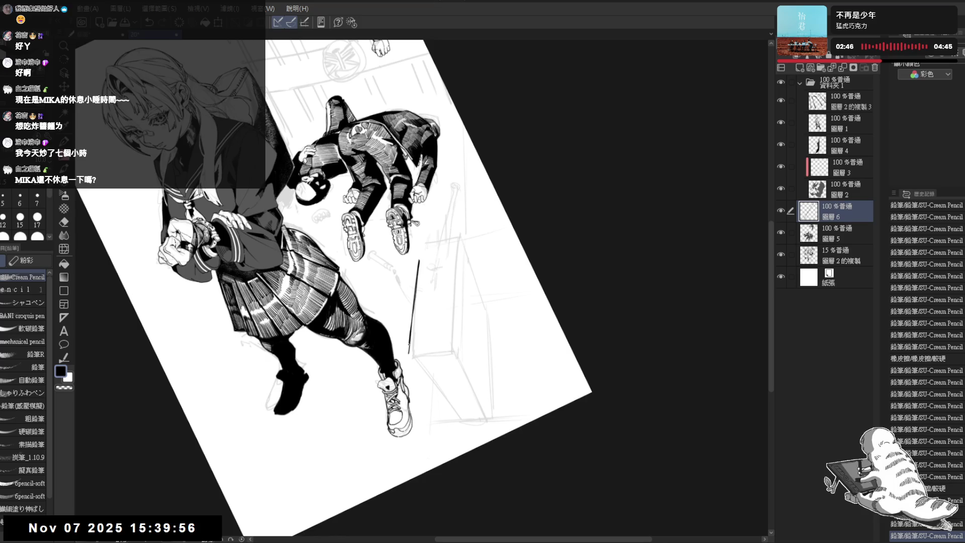
Check the new box line against the sketch and trim its end with the eraser.
key("ctrl+@")
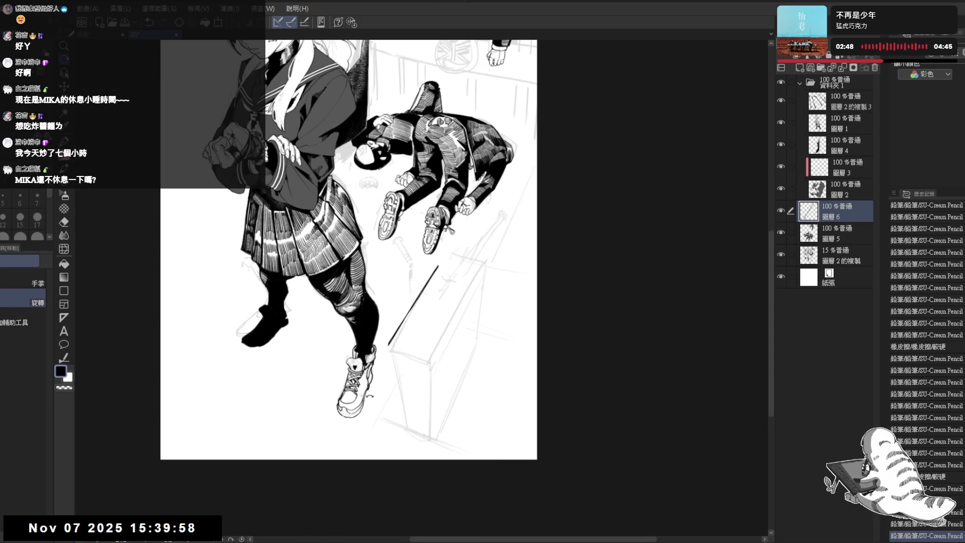
key("minus")
key("minus")
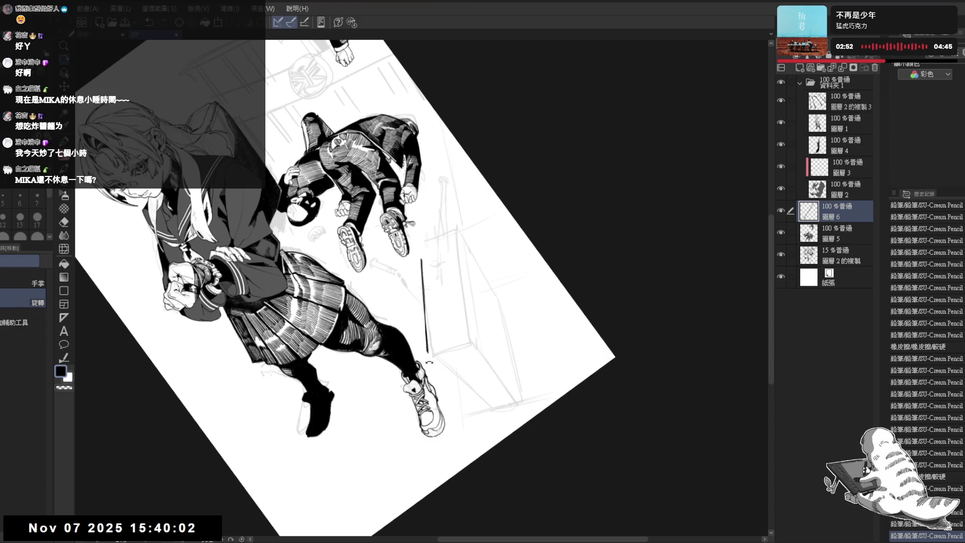
key("asciicircum")
key("asciicircum")
key("asciicircum")
left_click_drag(381, 416, 387, 412)
key("p")
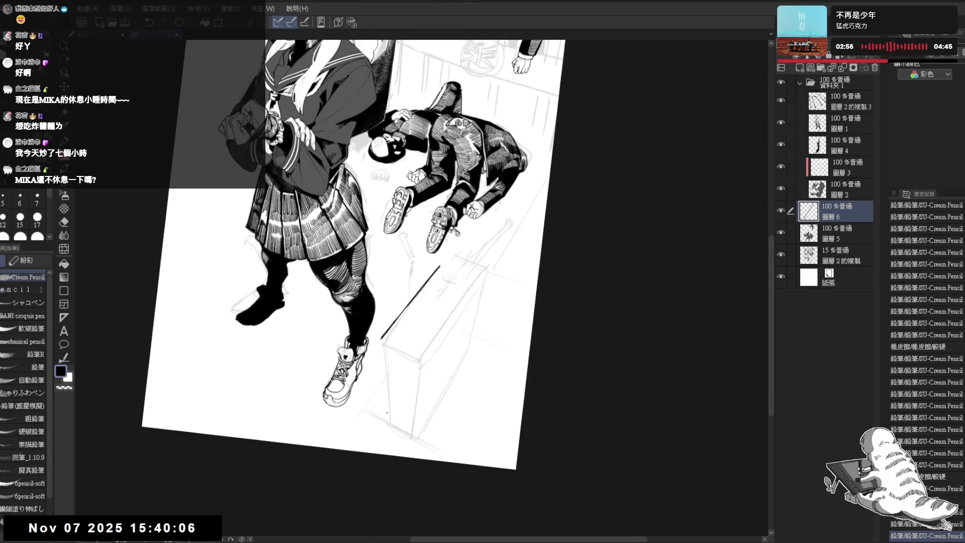
left_click(835, 257)
key("ctrl+@")
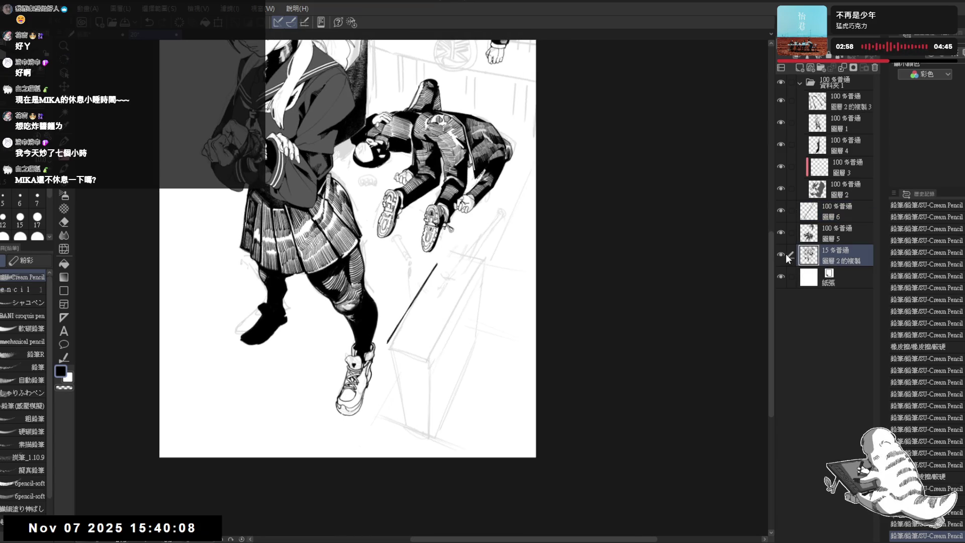
left_click(782, 255)
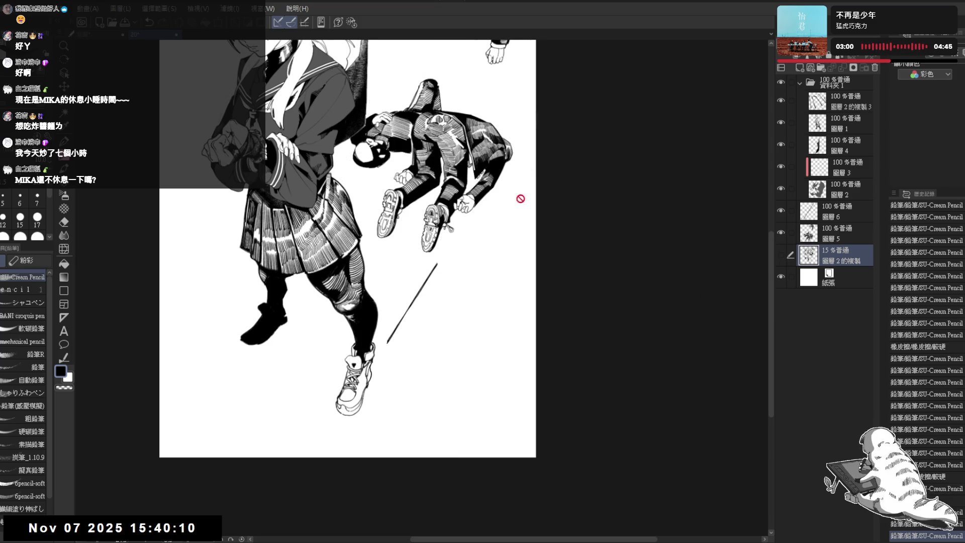
left_click(781, 254)
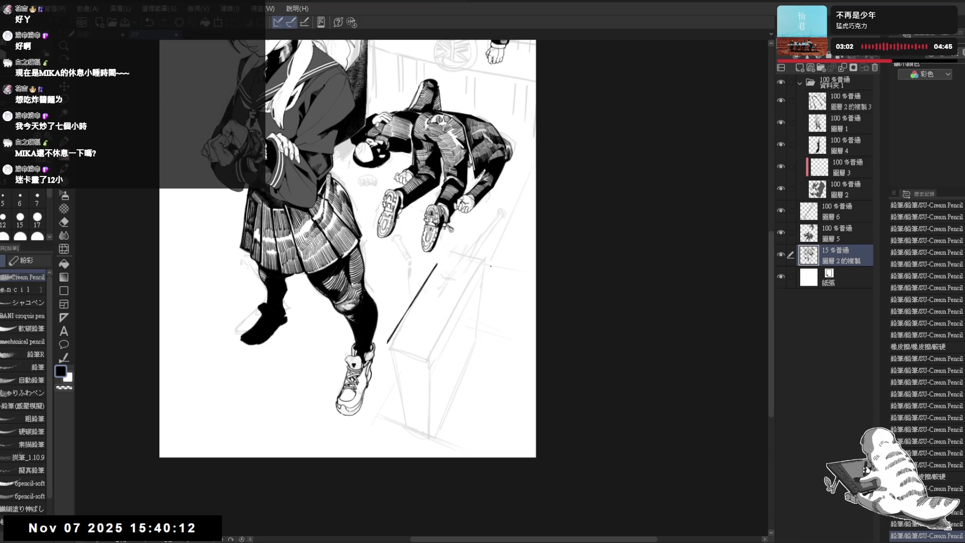
scroll(427, 329, "up", 1)
scroll(381, 307, "up", 1)
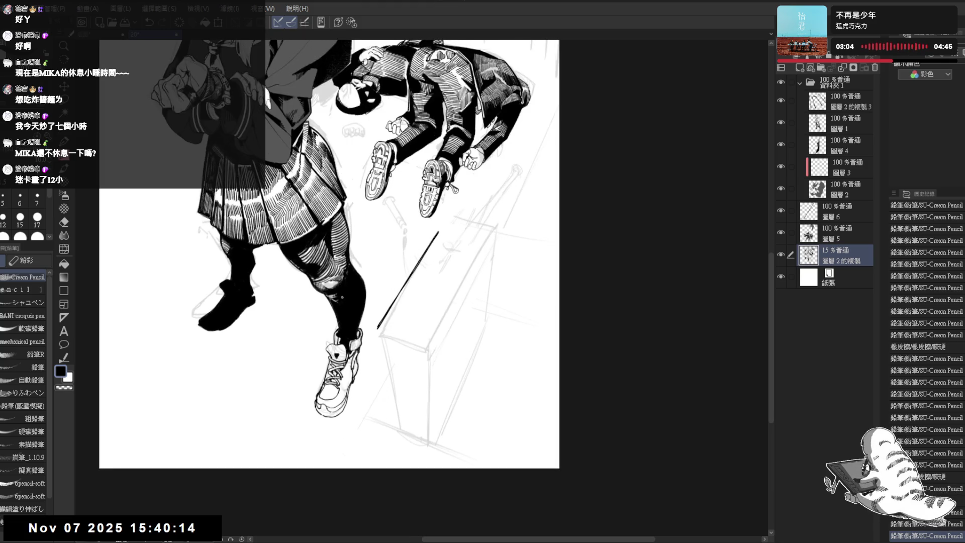
key("r")
left_click_drag(376, 329, 366, 270)
key("e")
left_click(367, 270)
left_click(376, 269, "ctrl+shift")
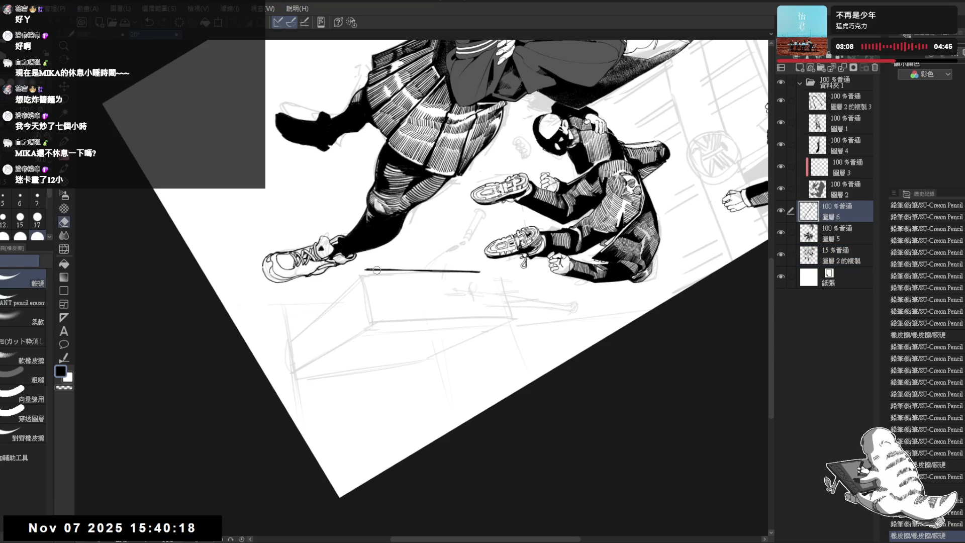
key("p")
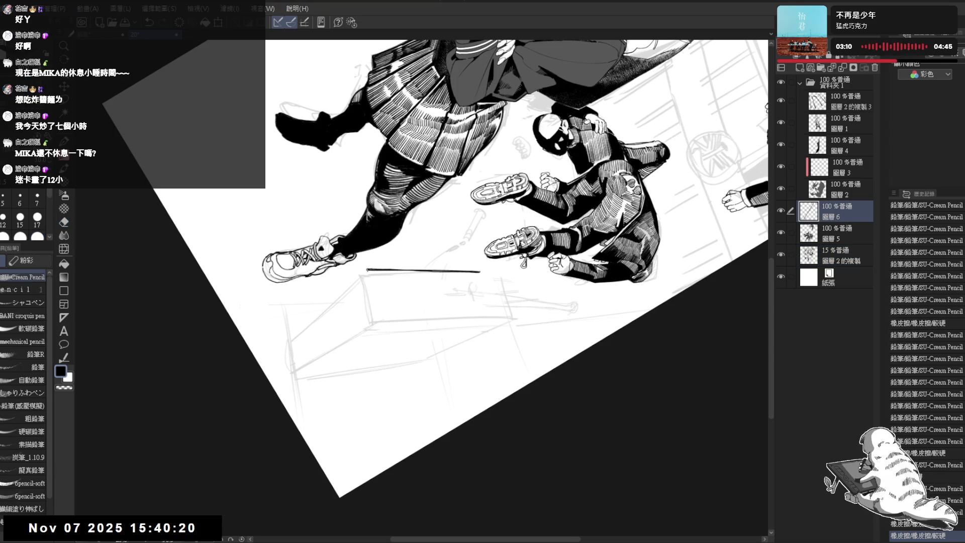
Draw the box's short left vertical edge and its right vertical edge.
left_click_drag(374, 294, 378, 308)
left_click_drag(367, 272, 376, 313)
key("ctrl+z")
left_click_drag(367, 272, 375, 308)
key("r")
mouse_move(361, 431)
left_mouse_down()
mouse_move(515, 413)
mouse_move(569, 356)
left_mouse_up()
key("p")
left_click_drag(448, 231, 442, 334)
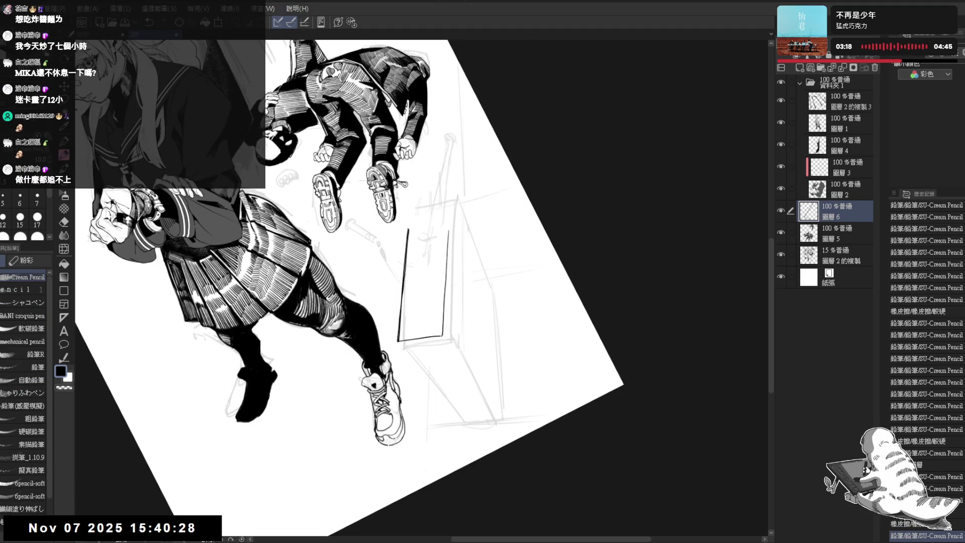
left_click(459, 380)
Redraw and darken the top of the box's right edge, then view the whole page upright.
left_click_drag(553, 382, 570, 364)
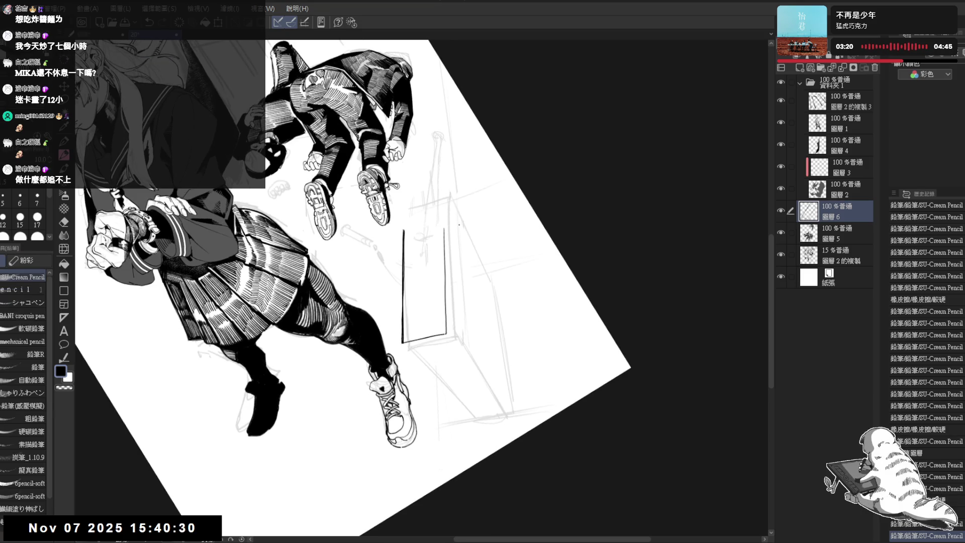
left_click_drag(444, 224, 444, 277)
key("ctrl+y")
key("ctrl+z")
left_click_drag(444, 224, 445, 332)
key("ctrl+shift+0")
key("ctrl+0")
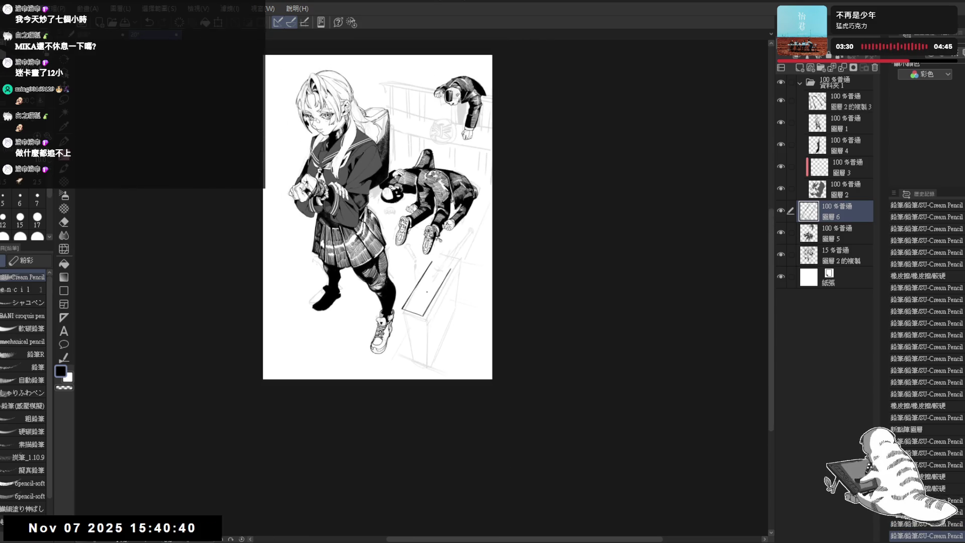
Zoom in on the box and add a short stroke at its lower-left corner.
left_click_drag(426, 292, 431, 304)
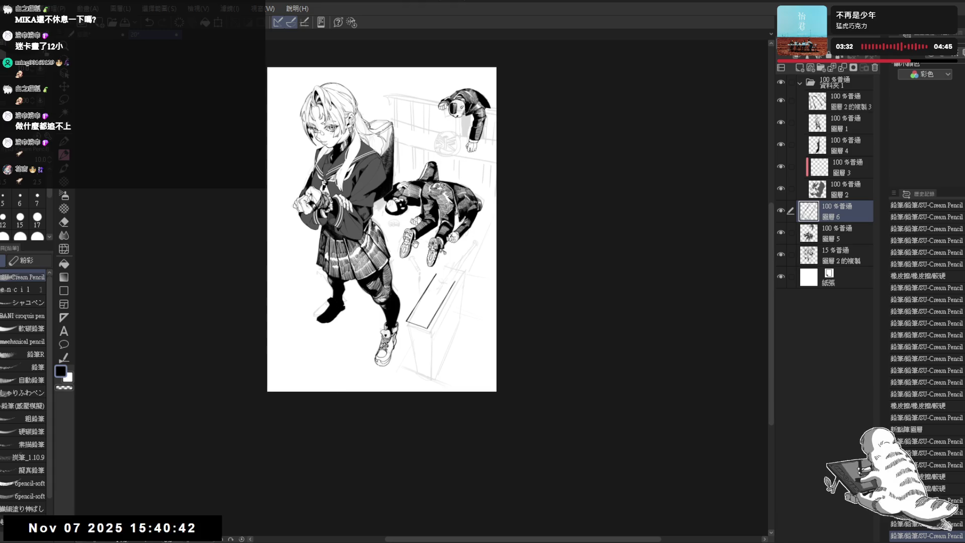
left_click_drag(414, 242, 421, 272)
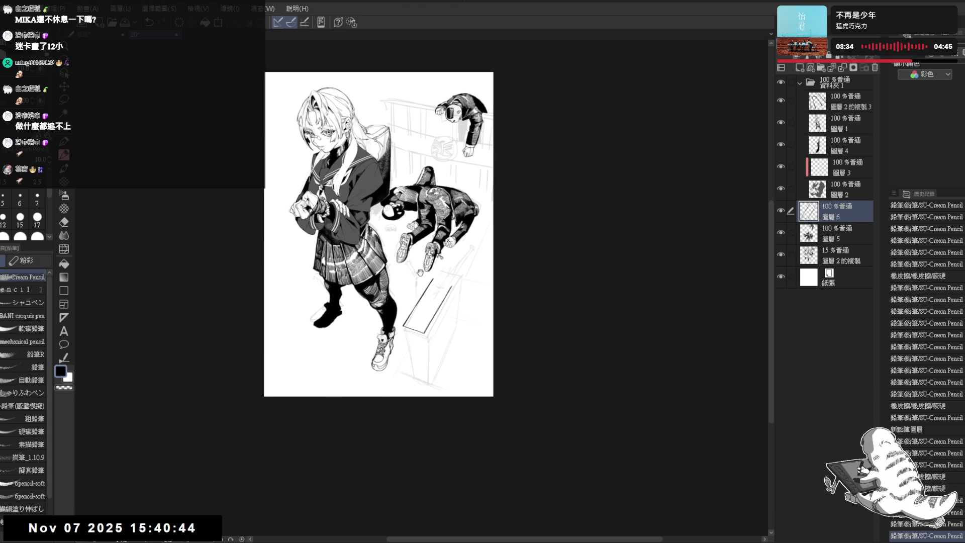
scroll(421, 273, "up", 3)
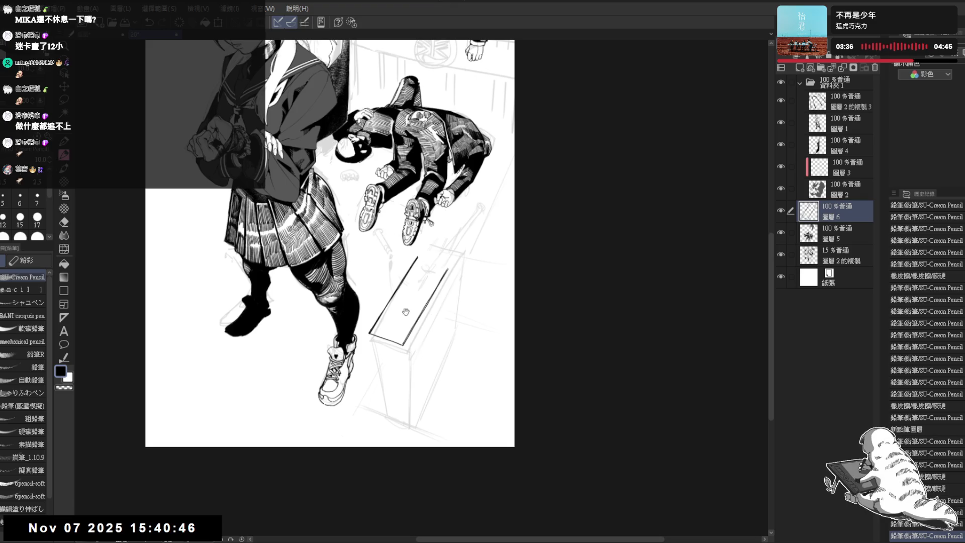
left_click_drag(402, 305, 405, 278)
left_click_drag(372, 306, 372, 315)
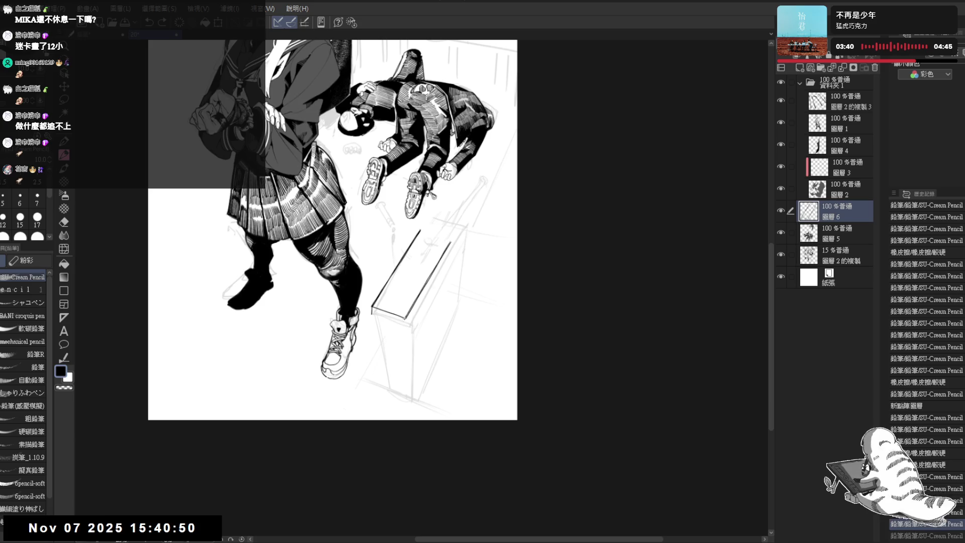
Draw the box's left edge, retrying the stroke until it sits right.
key("r")
left_click_drag(413, 411, 336, 319)
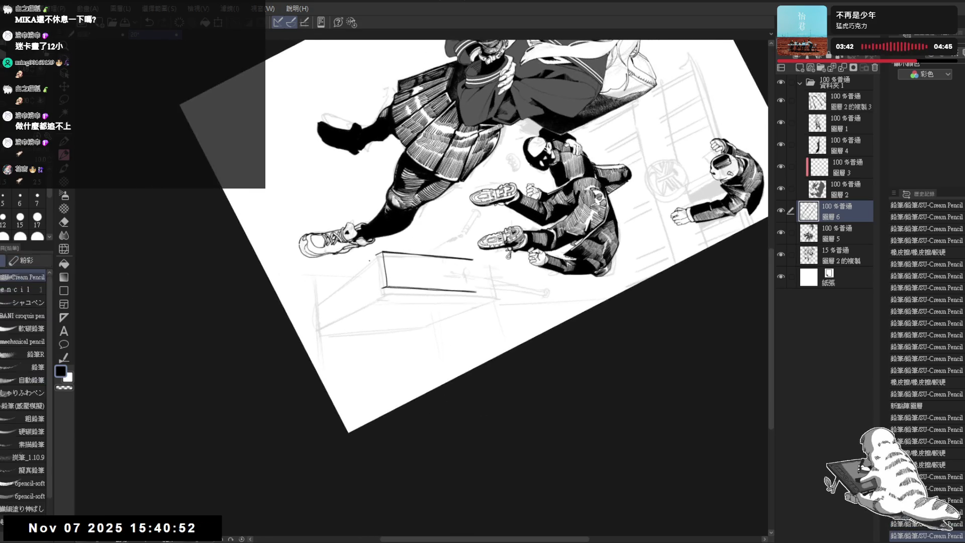
scroll(380, 275, "up", 2)
left_click_drag(379, 253, 378, 281)
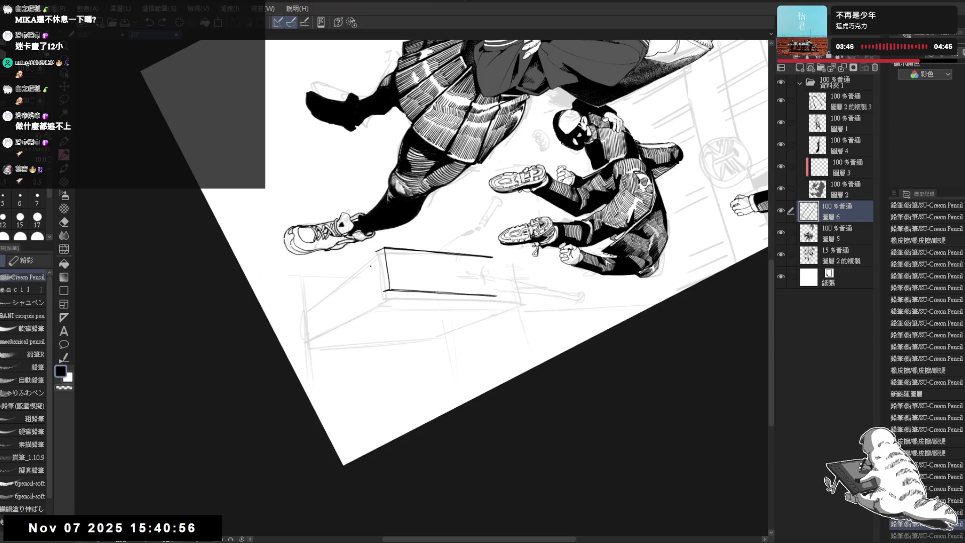
left_click_drag(376, 250, 379, 295)
key("ctrl+z")
key("ctrl+z")
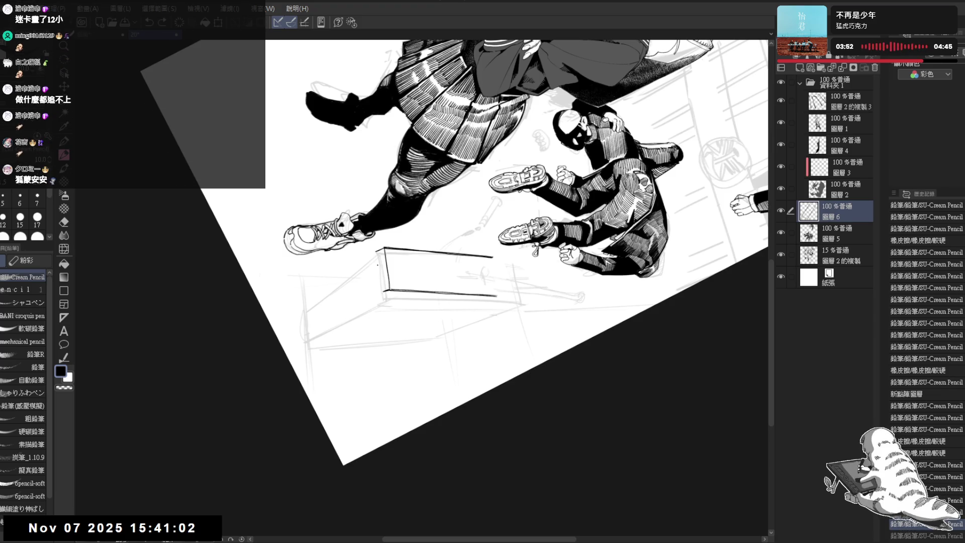
left_click_drag(376, 251, 382, 292)
key("ctrl+z")
key("e")
key("p")
left_click_drag(376, 249, 380, 285)
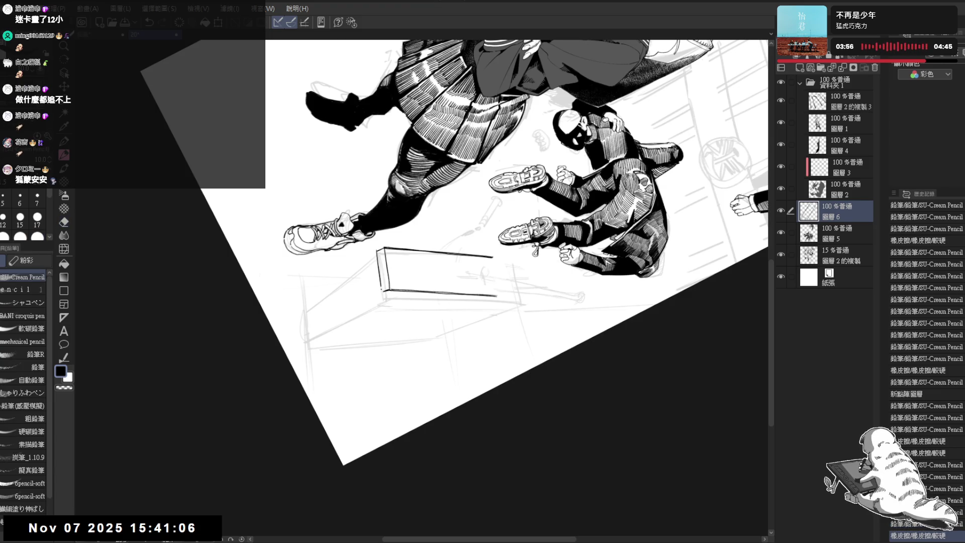
key("ctrl+z")
left_click_drag(377, 250, 382, 292)
key("ctrl+z")
left_click_drag(377, 249, 381, 283)
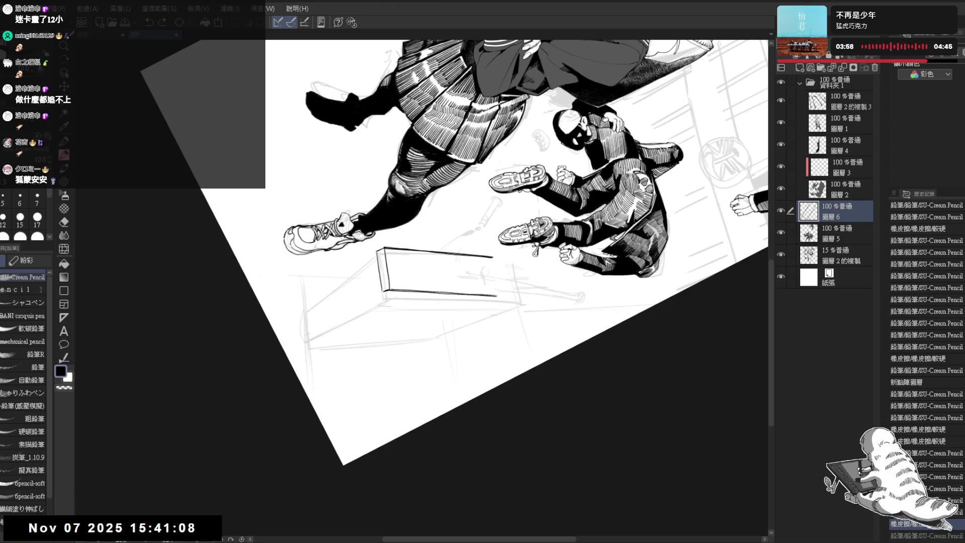
Turn the page so the box lies horizontal and ink its left-end strokes.
key("r")
left_click_drag(352, 342, 461, 357)
mouse_move(415, 391)
left_mouse_down()
mouse_move(370, 366)
mouse_move(371, 259)
mouse_move(380, 295)
left_mouse_up()
key("ctrl+z")
mouse_move(372, 260)
left_mouse_down()
mouse_move(407, 373)
mouse_move(422, 378)
left_mouse_up()
key("r")
key("p")
mouse_move(375, 314)
left_mouse_down()
mouse_move(383, 327)
mouse_move(418, 328)
left_mouse_up()
Erase a stray mark at the box corner and check the box at upright view.
key("e")
key("p")
key("ctrl+at")
left_click_drag(469, 224, 456, 293)
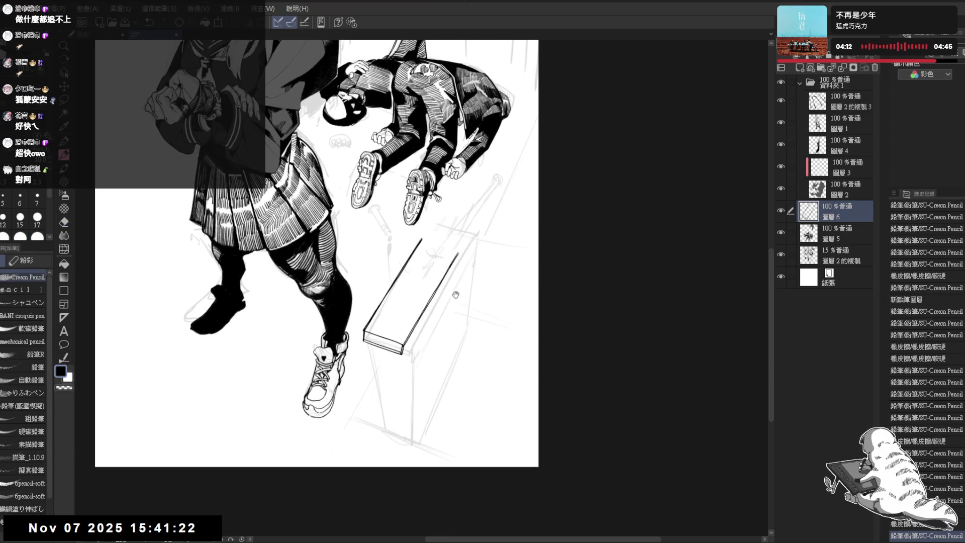
scroll(456, 293, "down", 1)
scroll(433, 266, "down", 1)
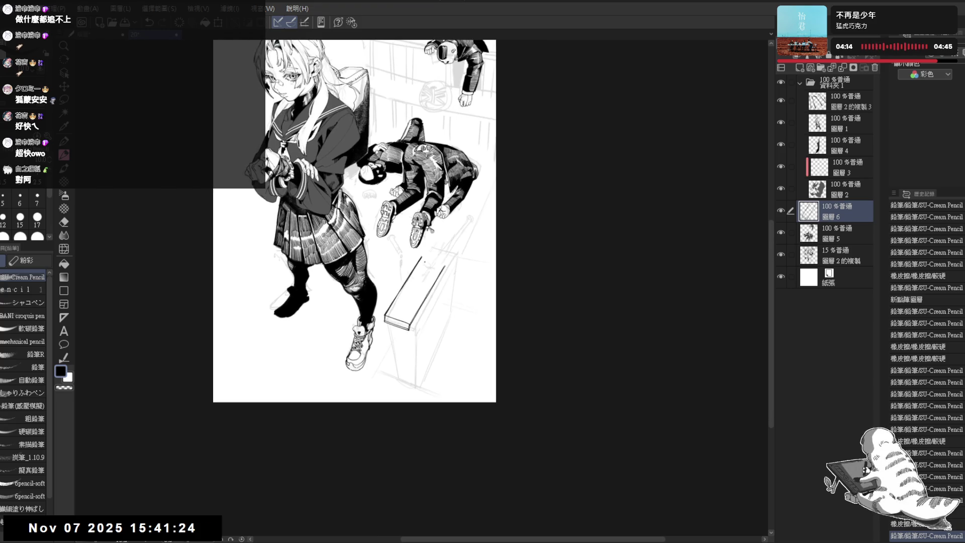
Mirror-check the box drawing, zoom in, and undo a stray short stroke.
key("h")
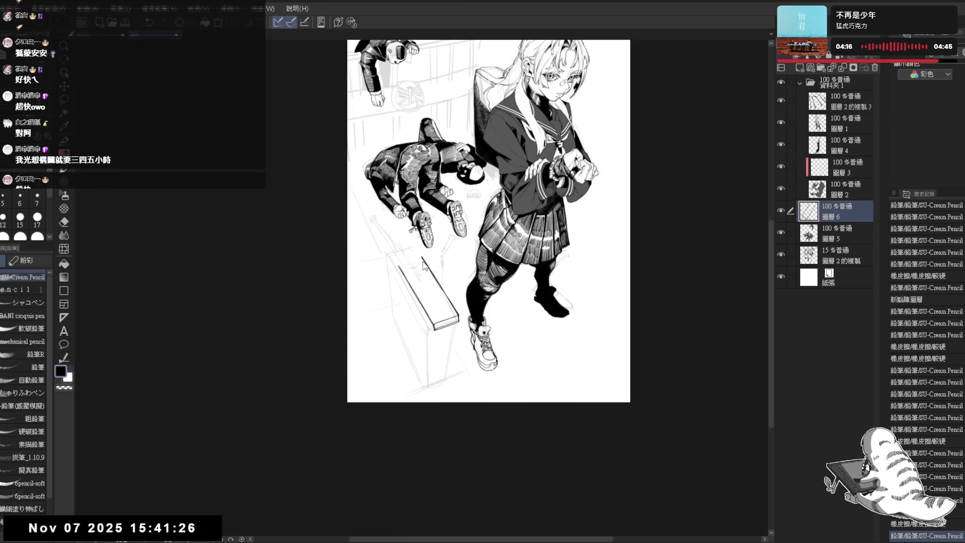
key("h")
left_click_drag(395, 292, 387, 281)
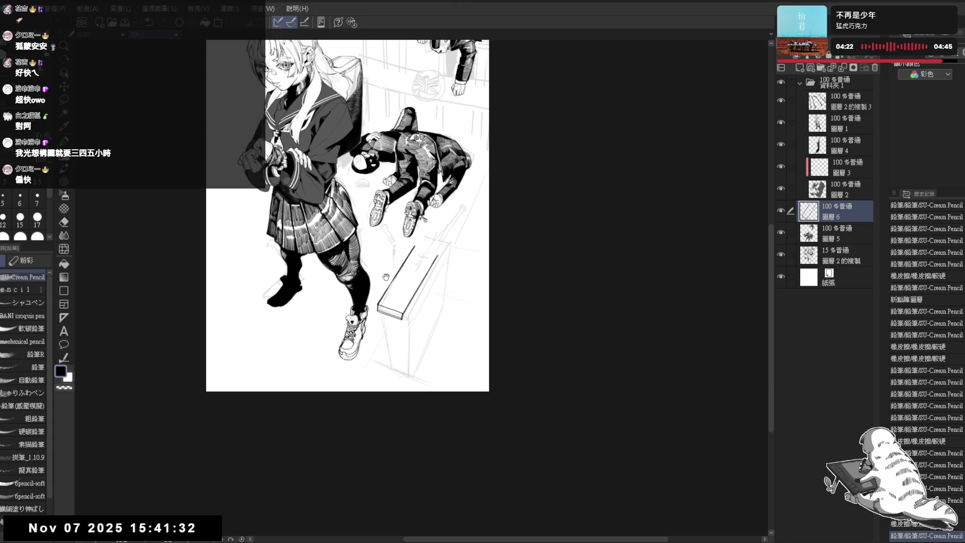
scroll(386, 281, "up", 1)
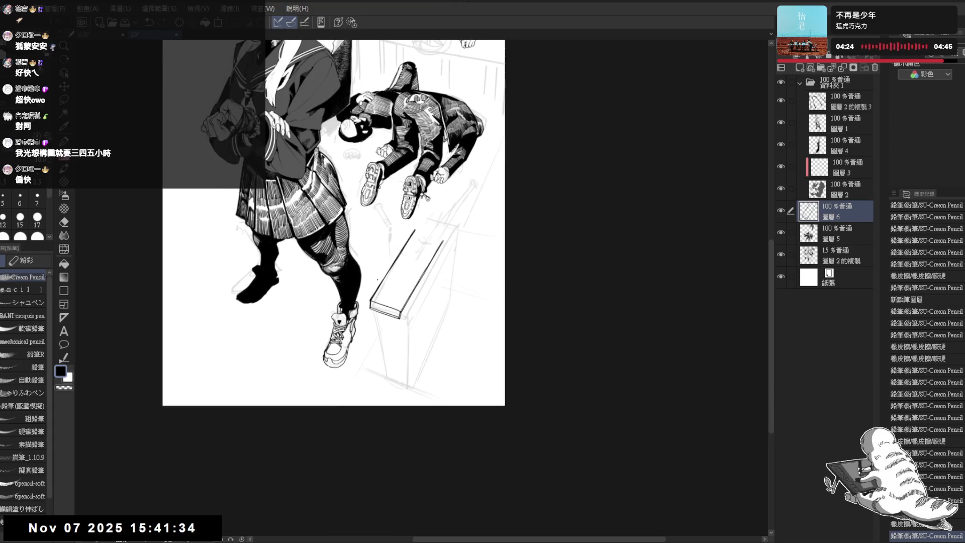
key("minus")
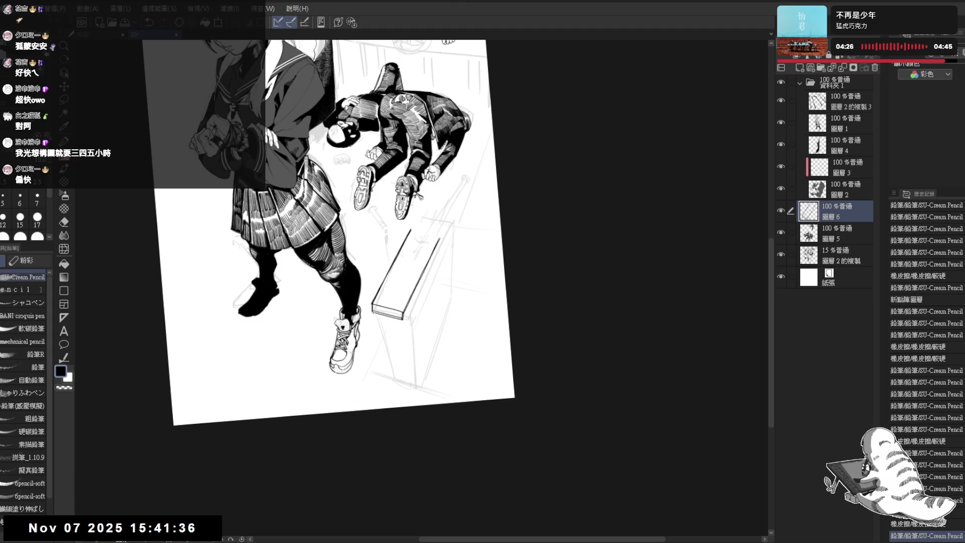
key("ctrl+z")
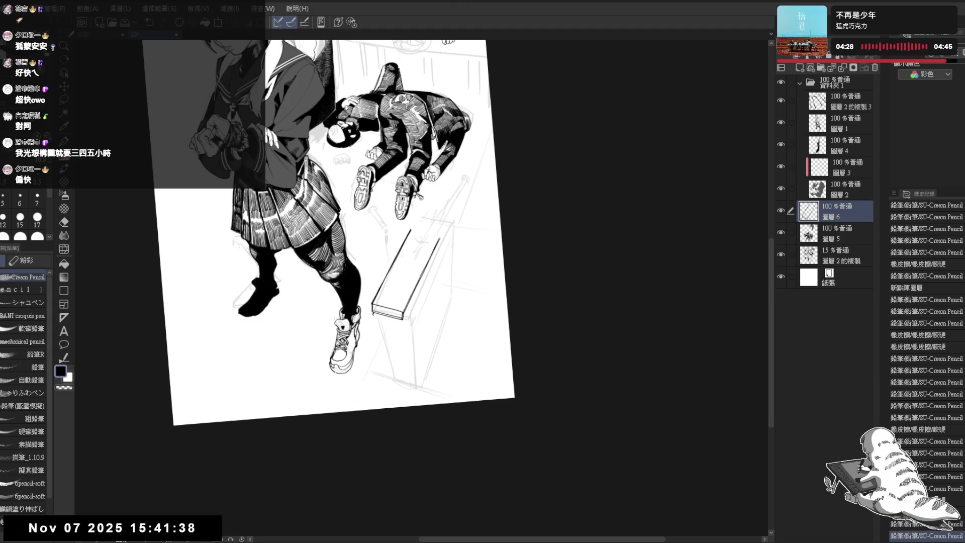
key("minus")
key("minus")
Redraw the box's left edge down its side and darken the line.
left_click_drag(378, 290, 370, 264)
key("ctrl+z")
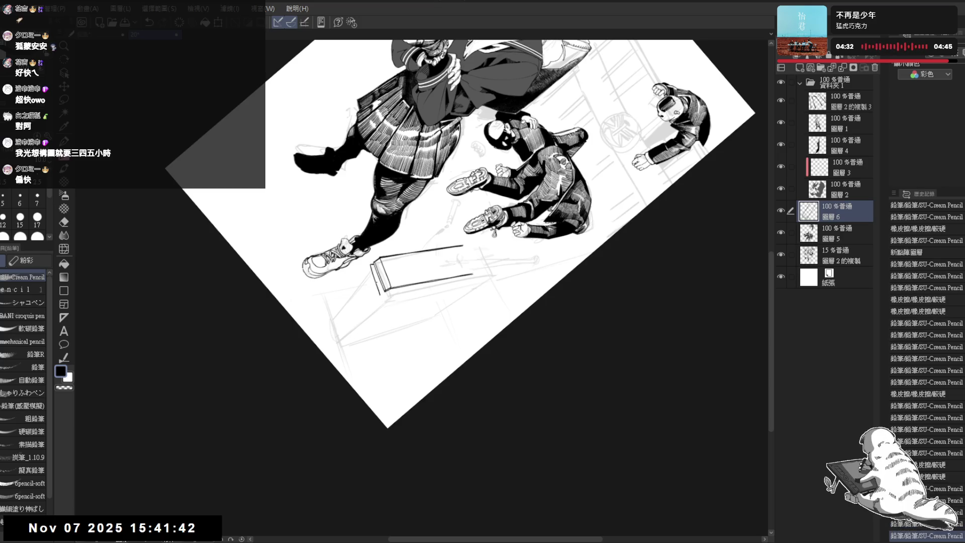
key("asciicircum")
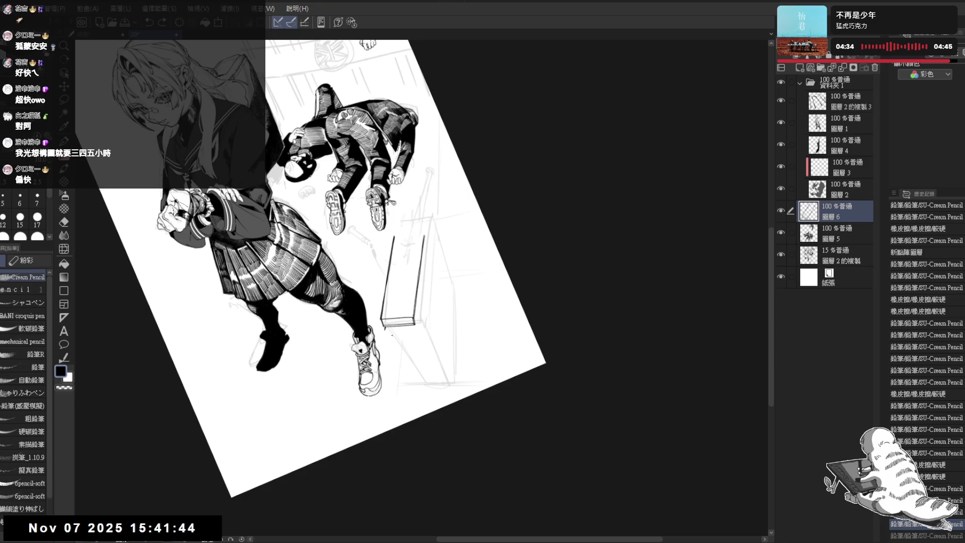
key("e")
key("p")
left_click_drag(384, 329, 415, 331)
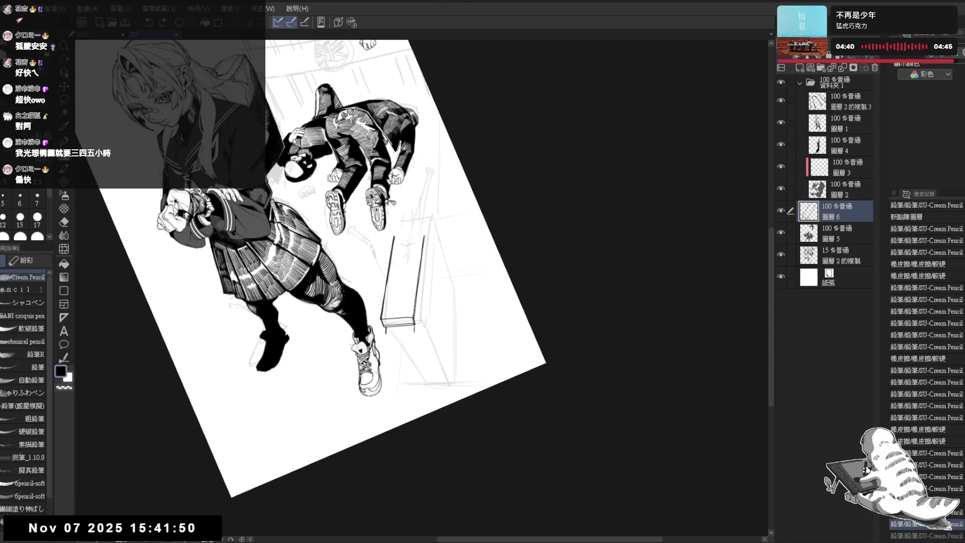
mouse_move(369, 372)
left_mouse_down()
mouse_move(282, 281)
mouse_move(331, 256)
left_mouse_up()
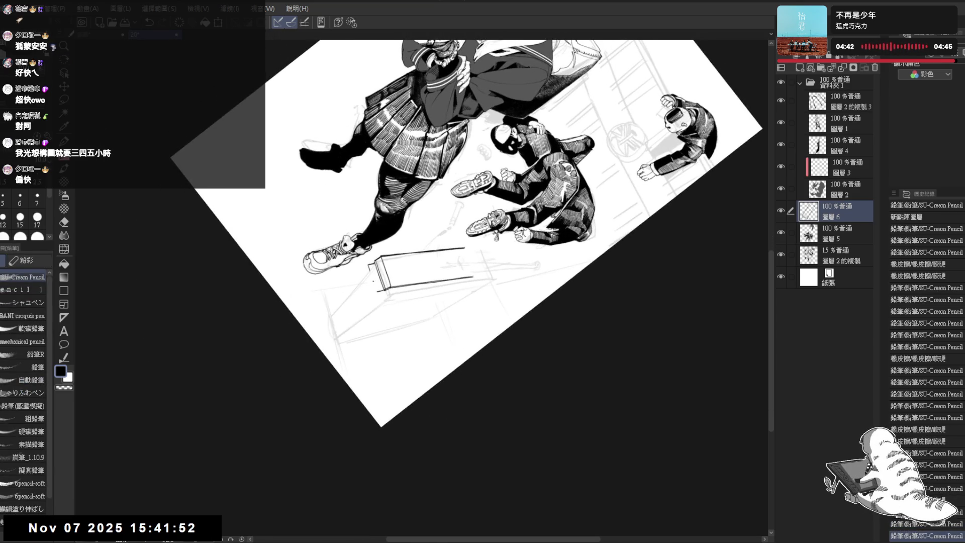
key("ctrl+z")
mouse_move(382, 231)
left_mouse_down()
mouse_move(352, 211)
mouse_move(331, 222)
left_mouse_up()
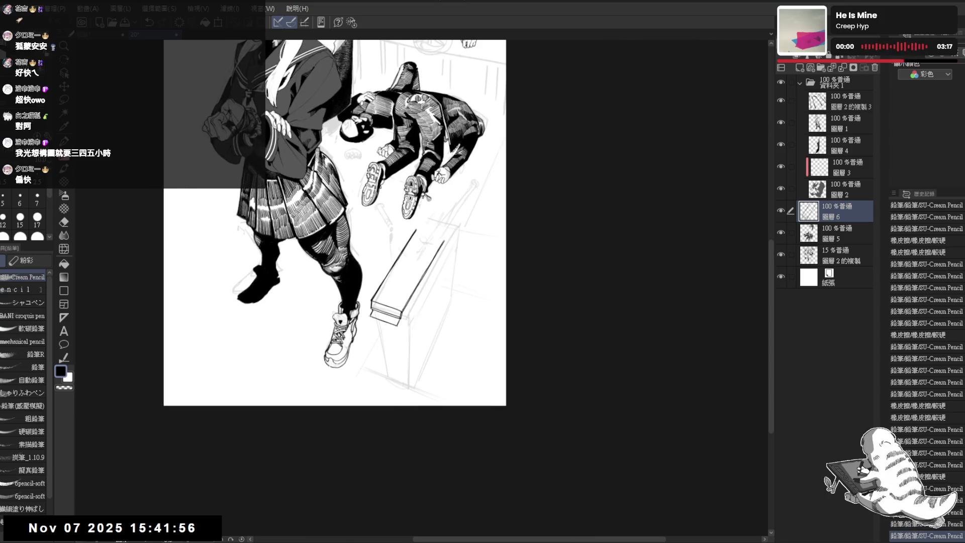
left_click_drag(370, 316, 386, 378)
left_click_drag(372, 316, 385, 377)
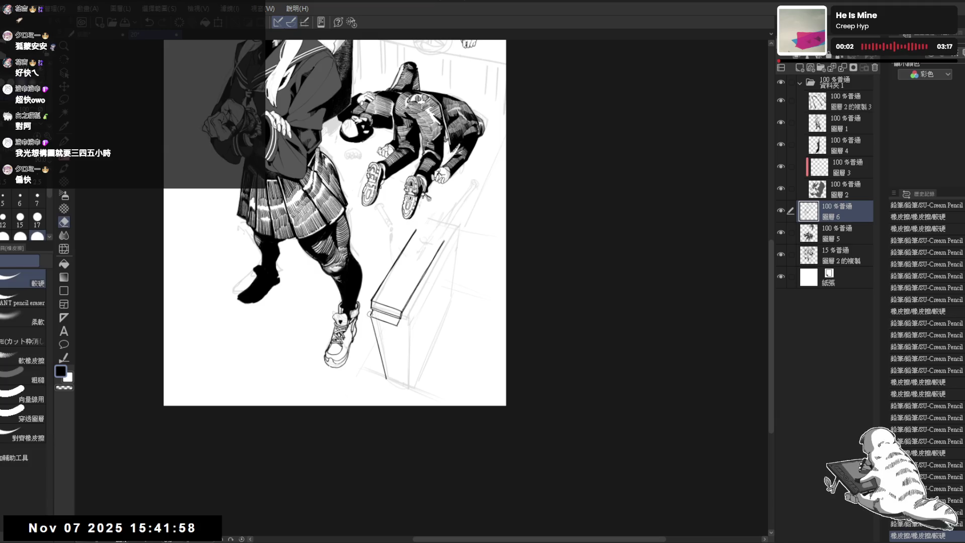
left_click_drag(370, 314, 380, 367)
left_click_drag(370, 315, 385, 377)
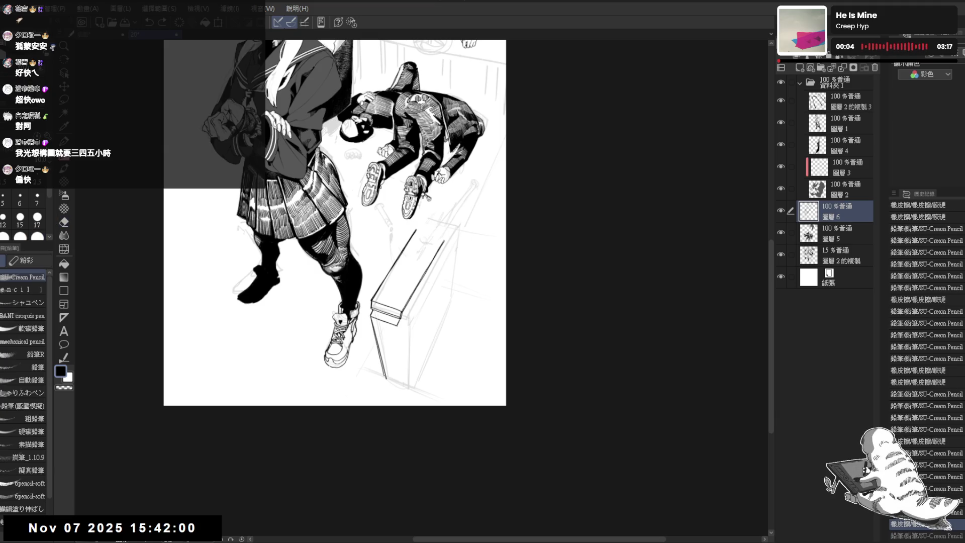
left_click_drag(370, 313, 385, 378)
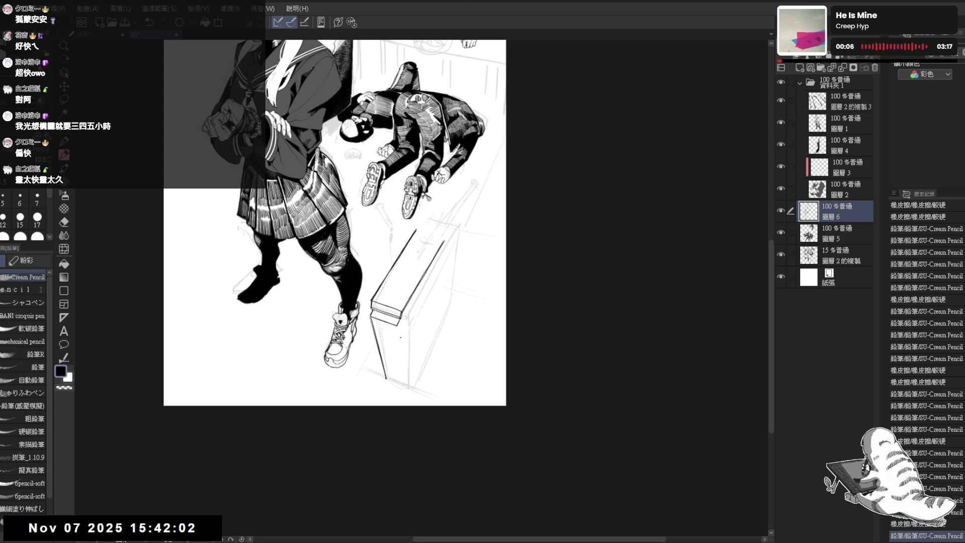
Draw the box's lower right edge with a small mark below it.
left_click_drag(397, 324, 398, 388)
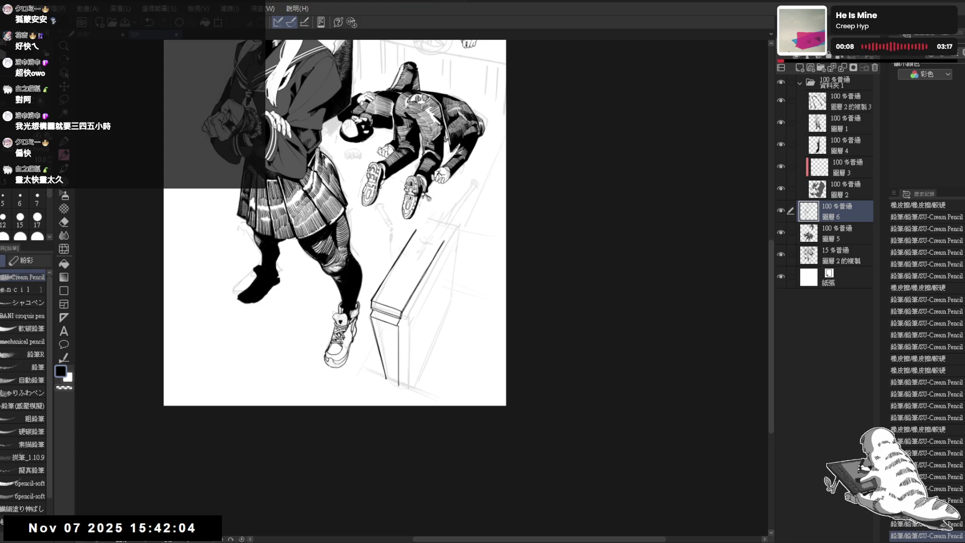
key("ctrl+z")
mouse_move(398, 325)
left_mouse_down()
mouse_move(400, 381)
mouse_move(364, 413)
left_mouse_up()
left_click(398, 390)
key("r")
left_click_drag(354, 356, 368, 367)
key("e")
key("p")
key("ctrl+@")
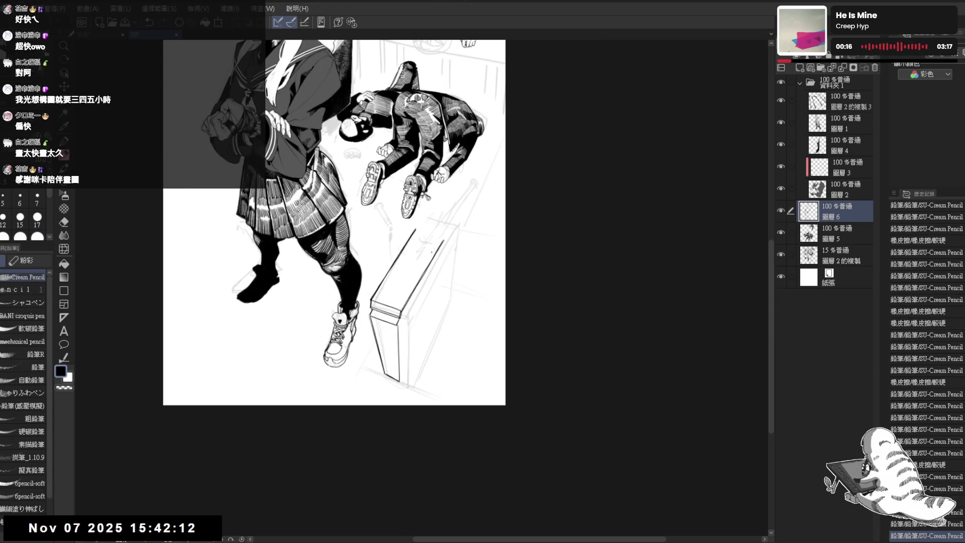
key("asciicircum")
key("asciicircum")
key("asciicircum")
Close the box with a clean line along its right edge.
left_click_drag(466, 250, 475, 276)
key("ctrl+z")
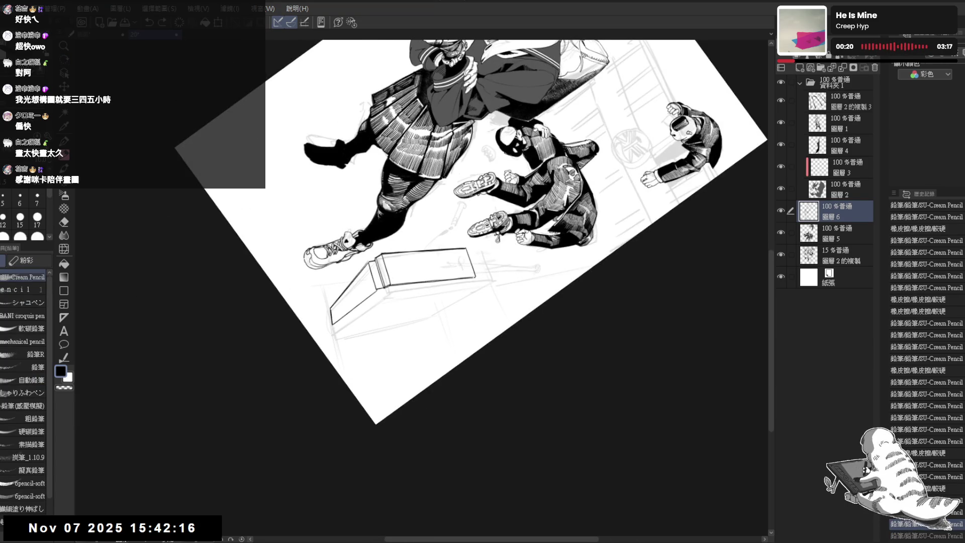
key("ctrl+@")
key("asciicircum")
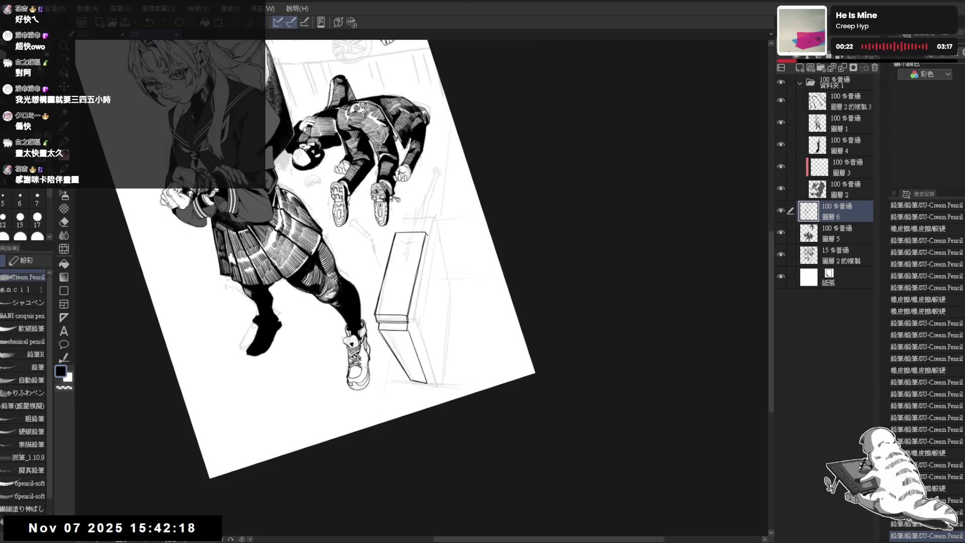
left_click_drag(427, 236, 441, 318)
key("ctrl+z")
left_click_drag(427, 236, 440, 322)
left_click_drag(427, 235, 432, 261)
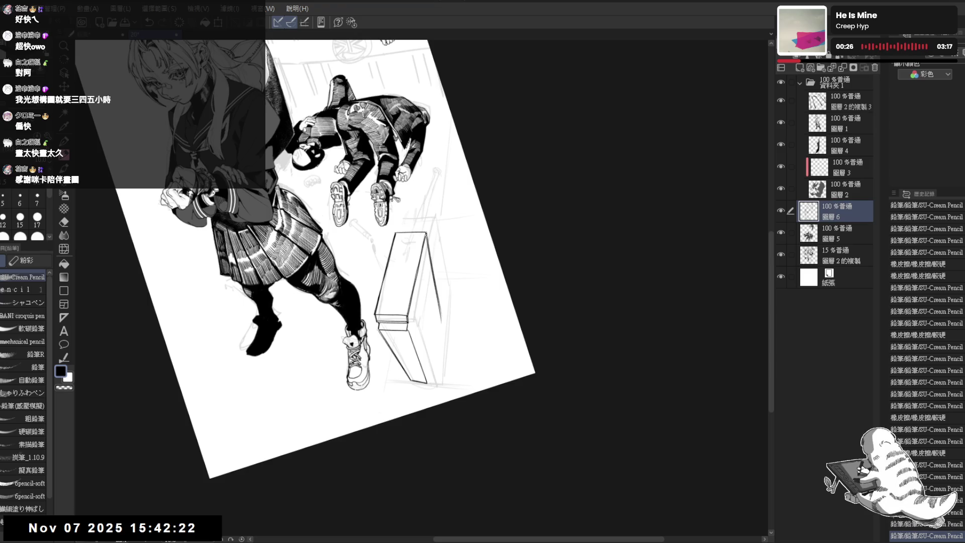
Erase a bit off the right edge's end and add a stroke below it.
key("e")
left_click(427, 233)
key("p")
key("e")
left_click(441, 328)
key("p")
left_click_drag(440, 314, 428, 379)
key("ctrl+z")
key("e")
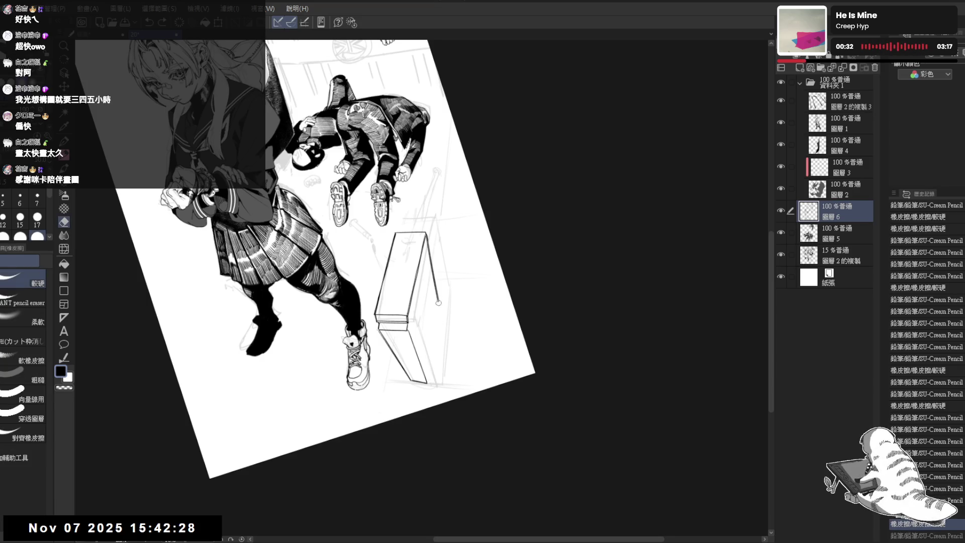
key("p")
key("ctrl+y")
Mirror-check the finished box and hide the rough sketch layer.
key("@")
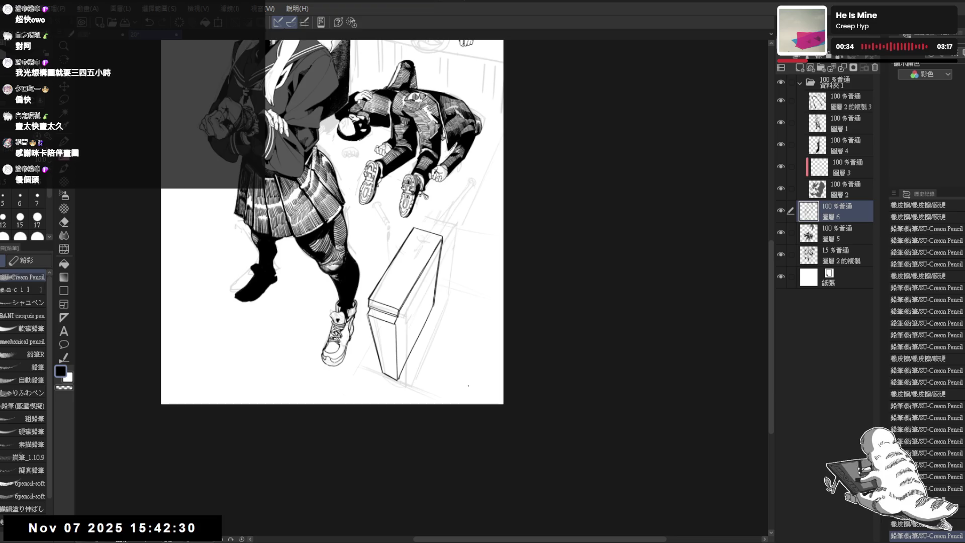
key("h")
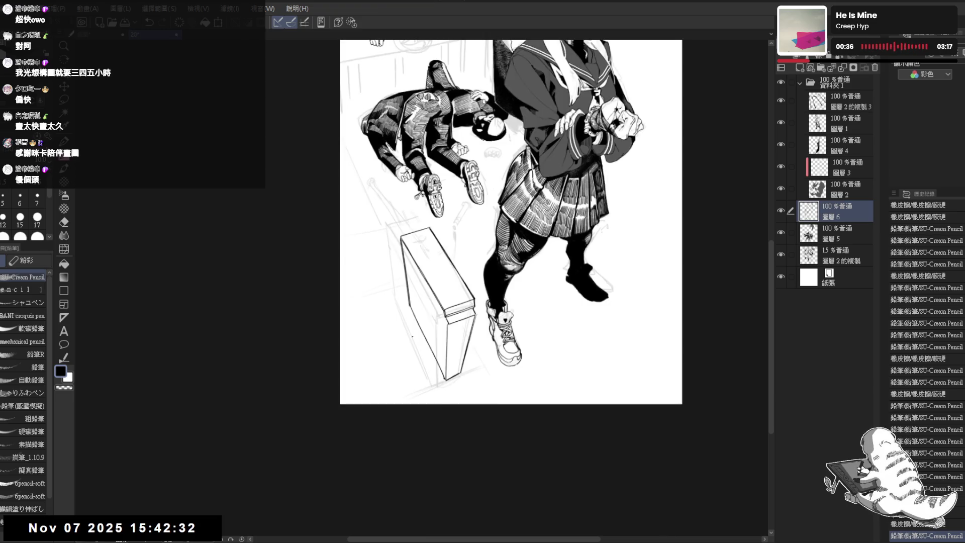
key("asciicircum")
key("asciicircum")
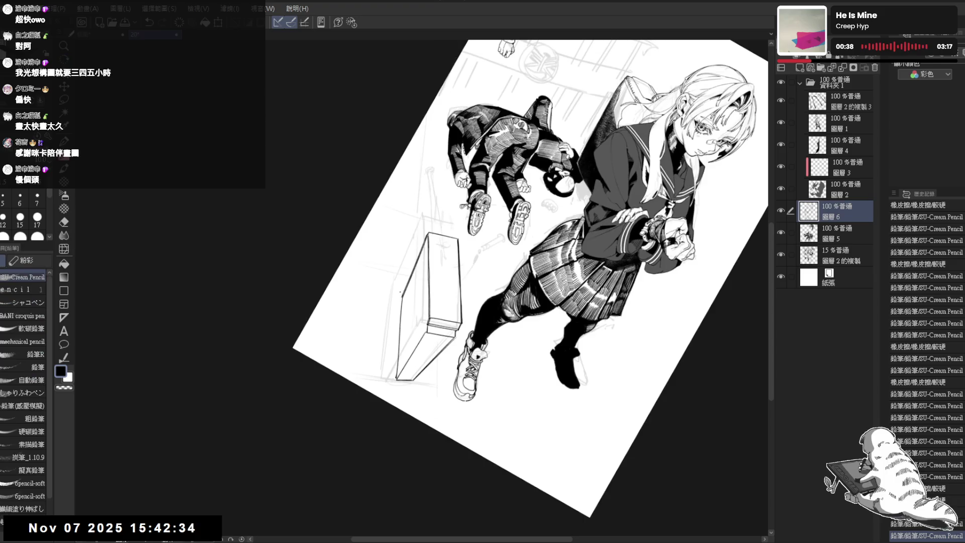
key("@")
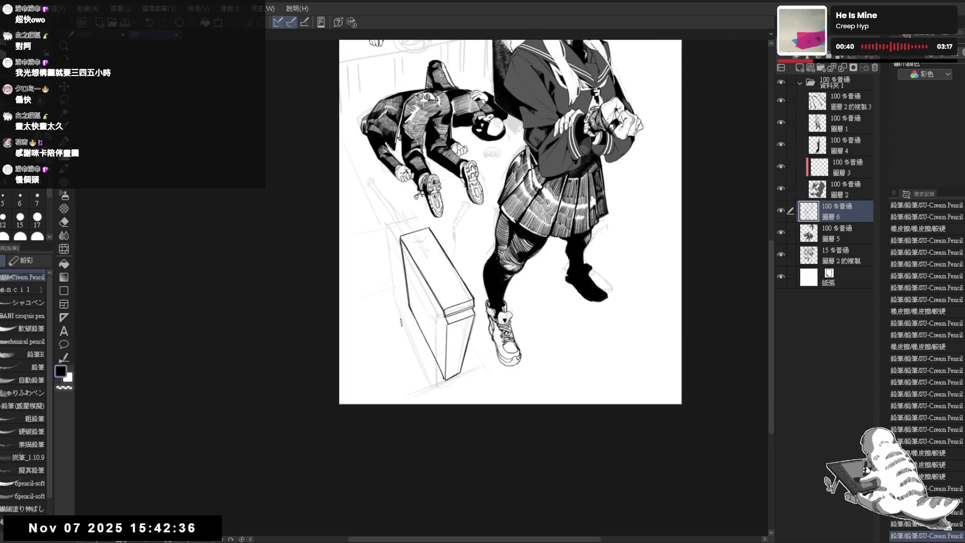
left_click(781, 255)
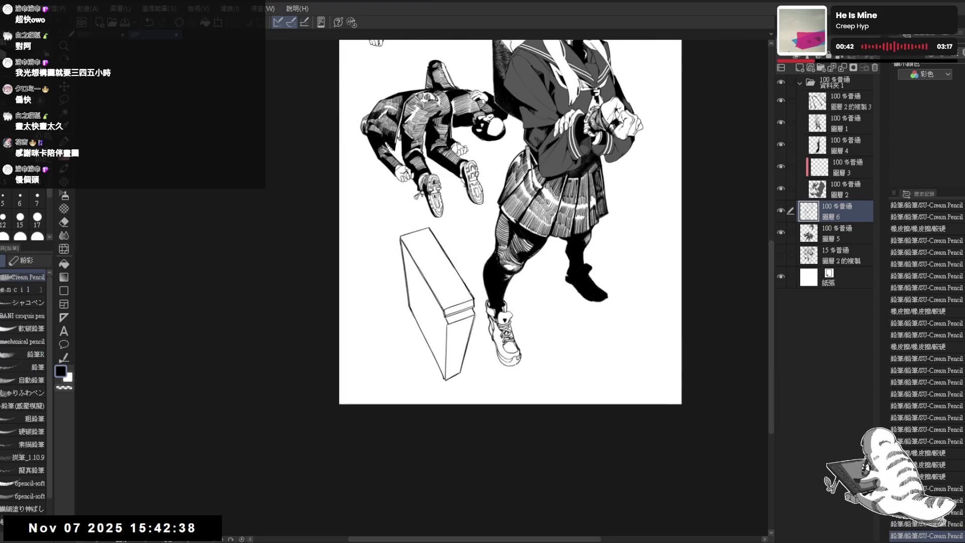
key("h")
mouse_move(456, 263)
left_mouse_down()
mouse_move(456, 347)
mouse_move(447, 328)
mouse_move(449, 339)
mouse_move(464, 289)
mouse_move(426, 303)
mouse_move(417, 249)
left_mouse_up()
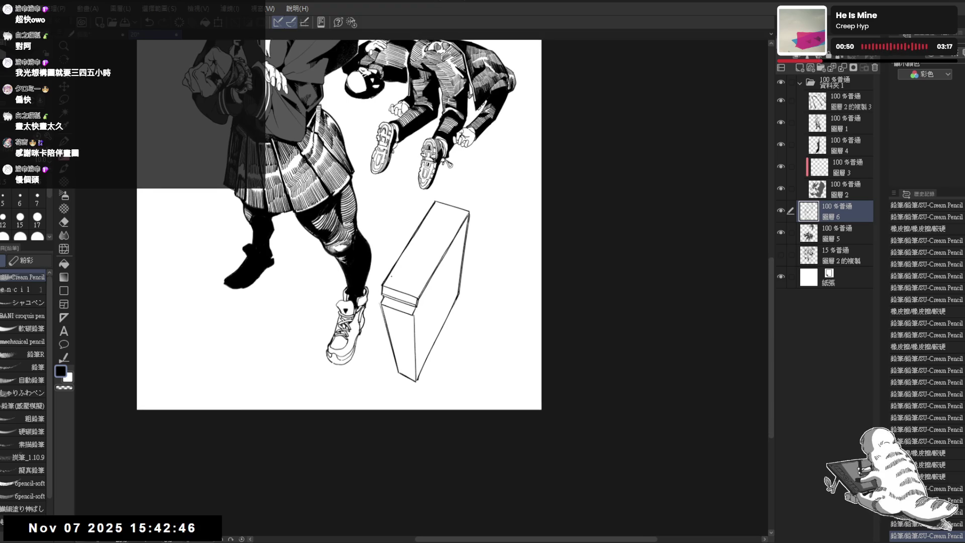
Zoom in on the box and sketch its left edge and top-face lines, undoing misplaced strokes.
mouse_move(442, 281)
left_mouse_down()
mouse_move(402, 332)
mouse_move(402, 367)
left_mouse_up()
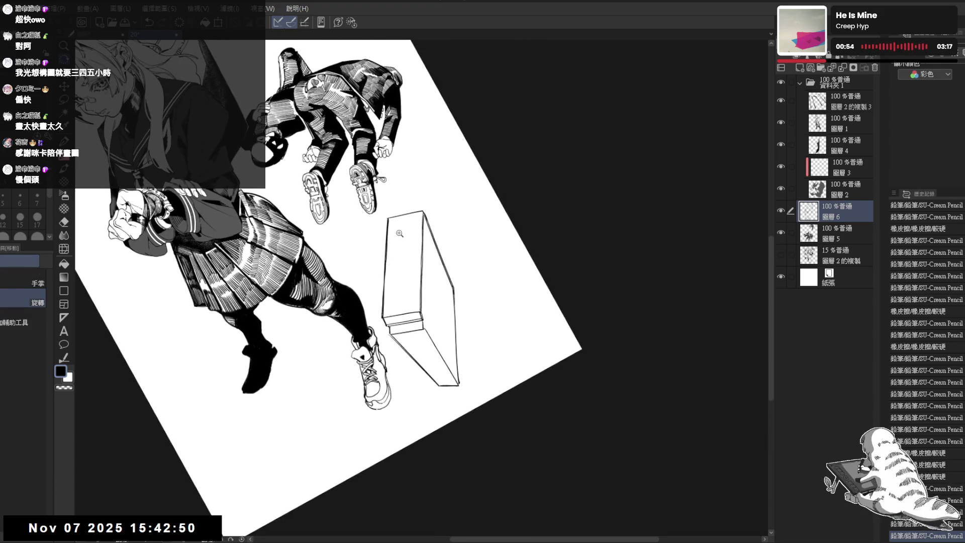
left_click(402, 232)
mouse_move(388, 220)
left_mouse_down()
mouse_move(385, 317)
mouse_move(411, 268)
left_mouse_up()
key("shift+space")
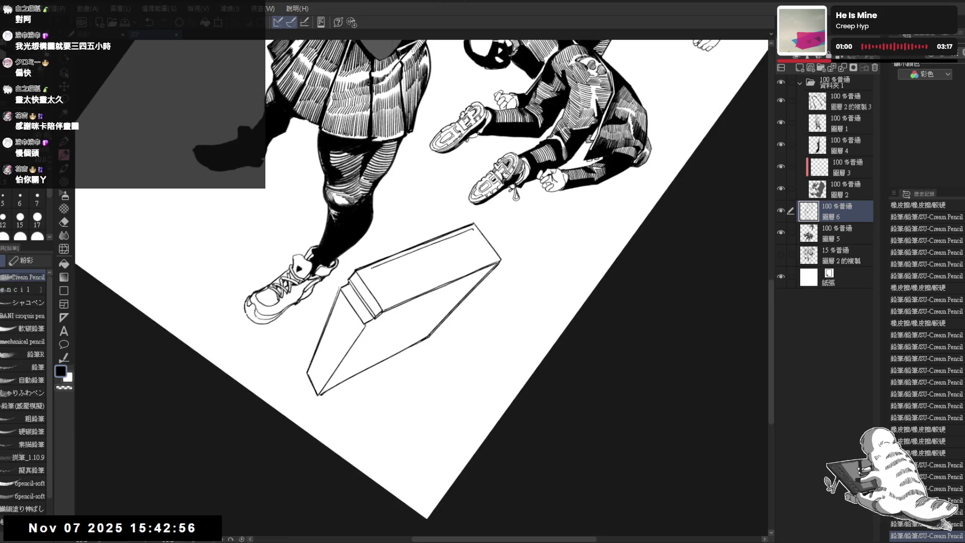
key("ctrl+z")
mouse_move(373, 271)
left_mouse_down()
mouse_move(445, 382)
mouse_move(307, 266)
left_mouse_up()
key("ctrl+z")
left_click_drag(386, 246, 388, 284)
key("ctrl+z")
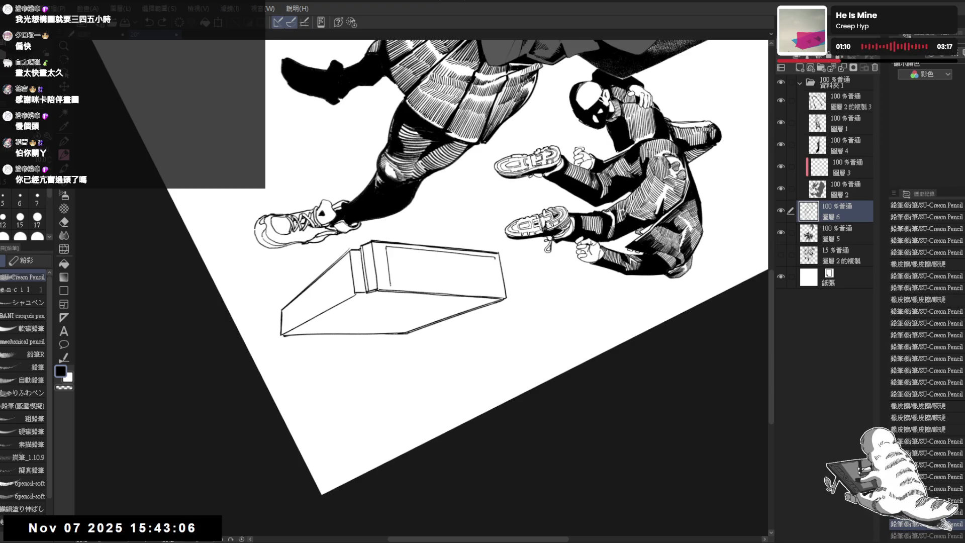
Return the view upright, pan down to the box, and redraw its right edge.
mouse_move(378, 354)
left_mouse_down()
mouse_move(442, 301)
mouse_move(421, 211)
mouse_move(420, 316)
left_mouse_up()
key("ctrl+z")
key("ctrl+@")
left_click_drag(461, 198, 461, 208)
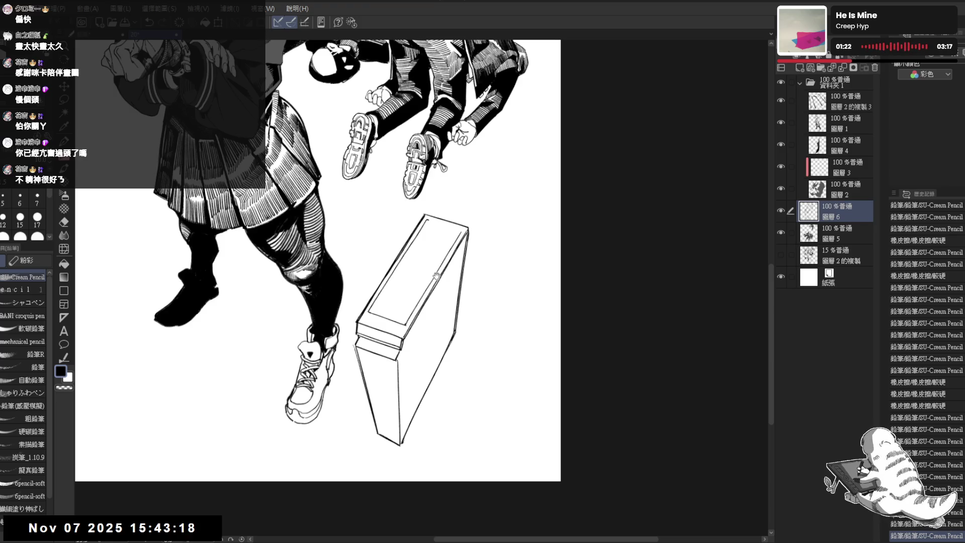
mouse_move(462, 232)
left_mouse_down()
mouse_move(459, 329)
mouse_move(437, 352)
mouse_move(415, 351)
mouse_move(429, 327)
mouse_move(433, 345)
left_mouse_up()
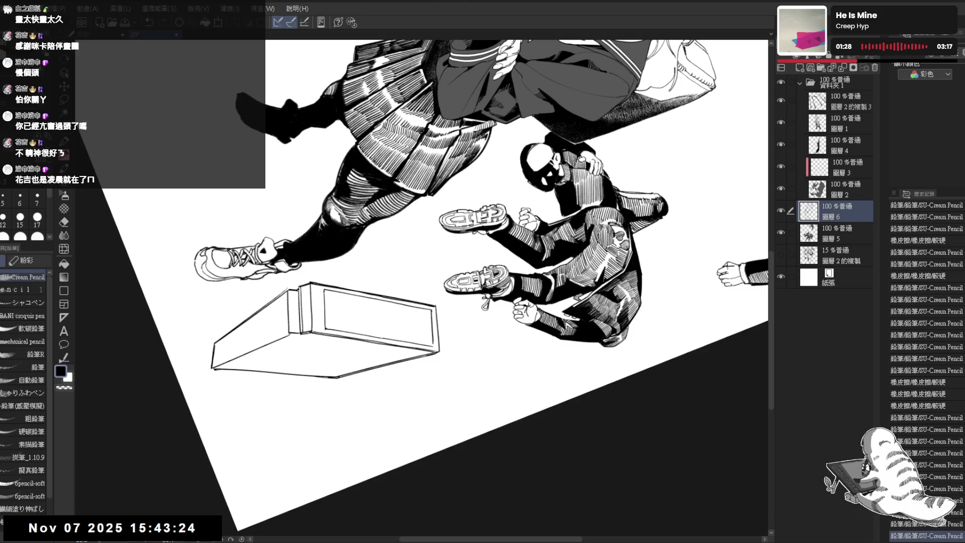
key("ctrl+z")
left_click_drag(432, 309, 434, 346)
key("ctrl+z")
left_click_drag(431, 309, 433, 345)
Fit the whole page in view and tilt it to a new working angle.
key("ctrl+0")
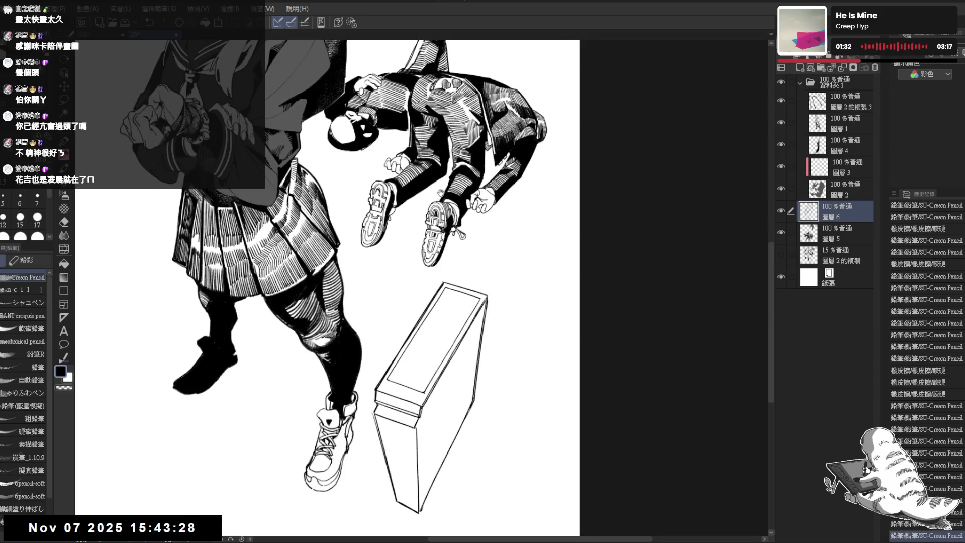
key("ctrl+plus")
key("ctrl+0")
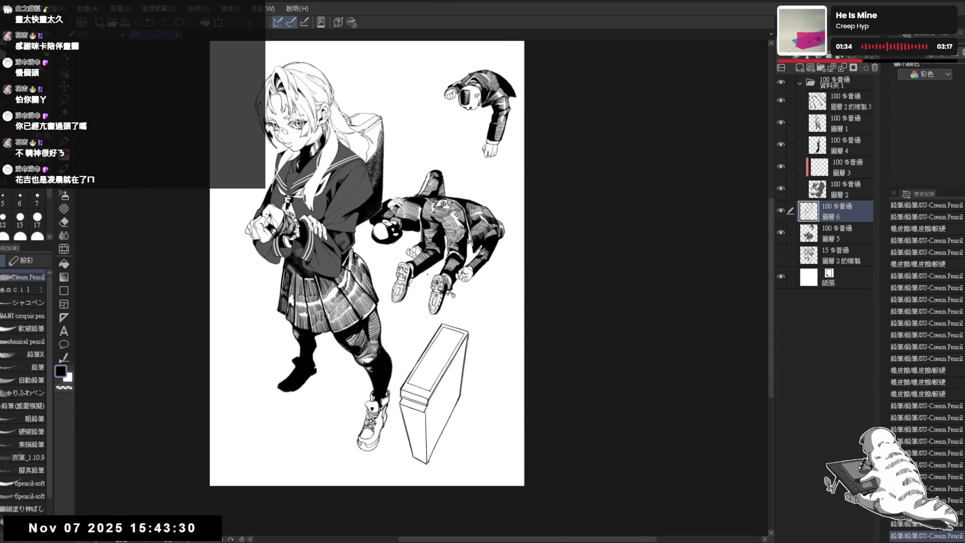
key("ctrl+plus")
key("ctrl+plus")
left_click_drag(452, 302, 481, 347)
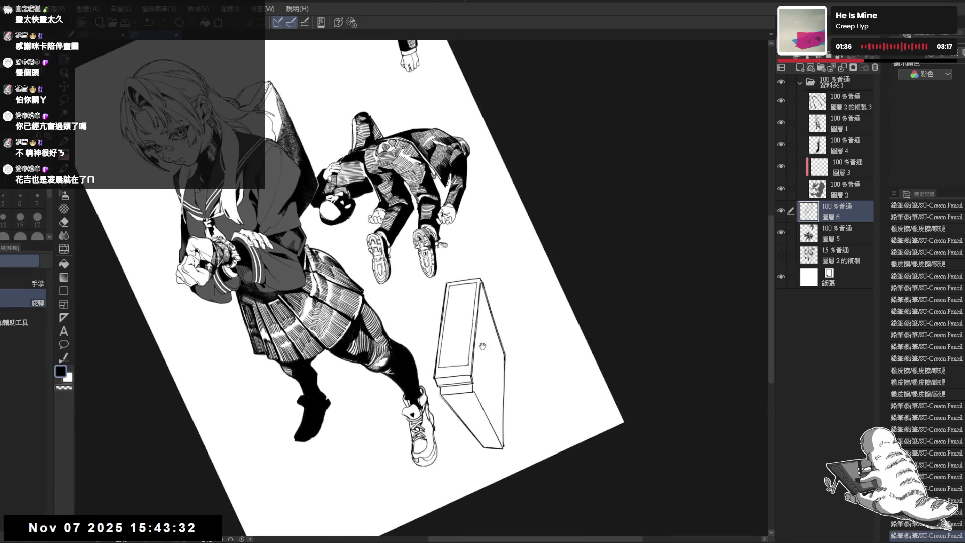
Frame the legs and box in an upright view, undoing a stray stroke at the box's top corner.
scroll(452, 256, "up", 2)
key("ctrl+alt+0")
scroll(691, 235, "up", 5)
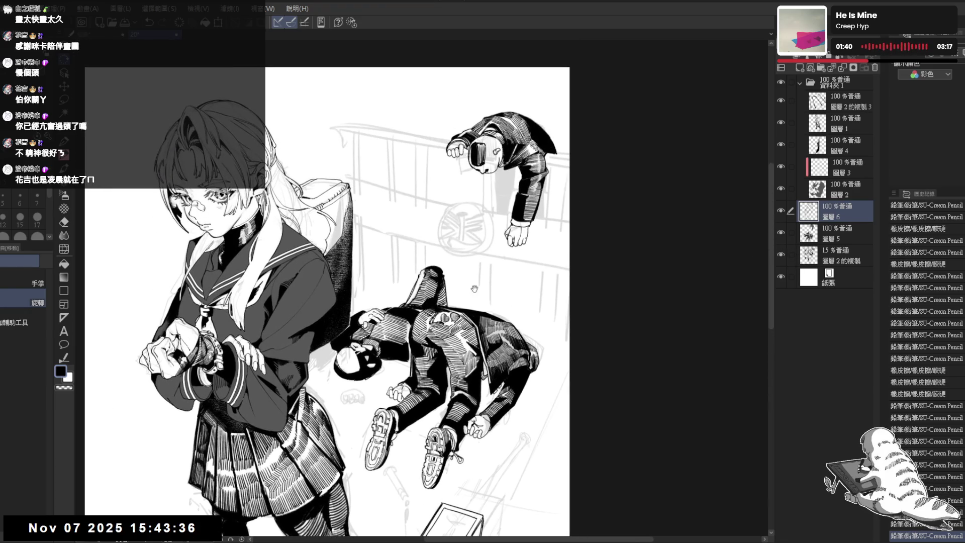
left_click_drag(437, 492, 428, 255)
scroll(437, 303, "up", 2)
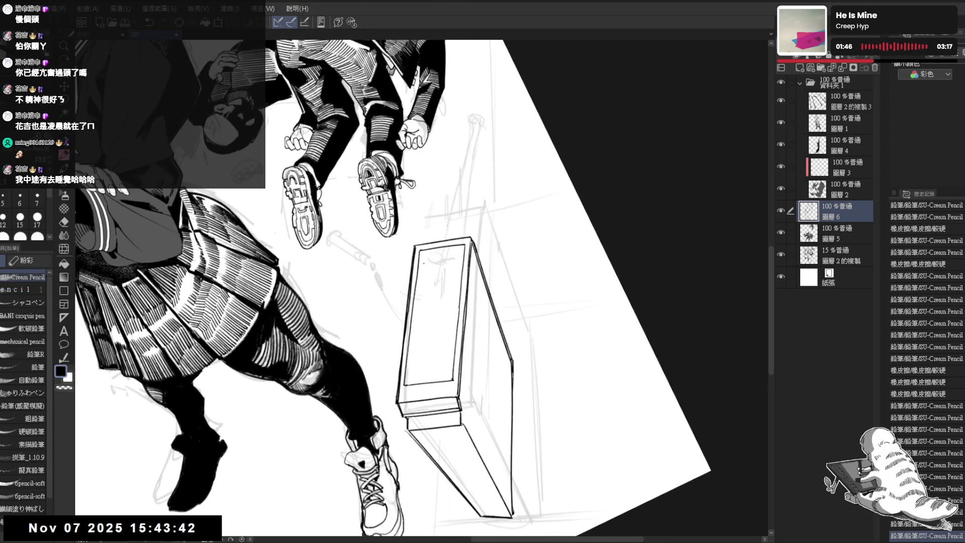
left_click_drag(422, 250, 407, 380)
key("ctrl+z")
Fill the strip along the box's left edge black and redraw the line at its right edge.
key("g")
left_click(413, 321)
mouse_move(439, 241)
left_mouse_down()
mouse_move(460, 250)
mouse_move(502, 311)
left_mouse_up()
key("p")
left_click_drag(437, 295, 437, 337)
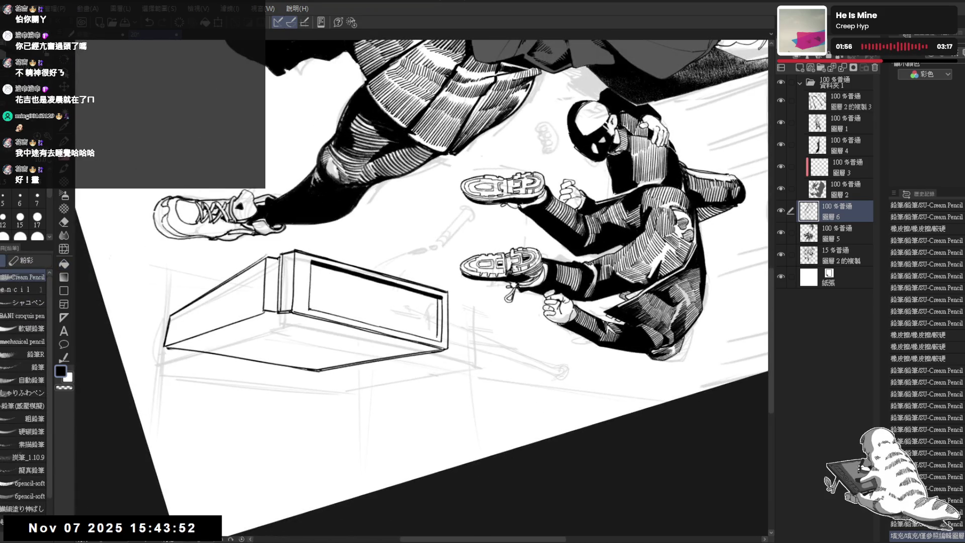
key("ctrl+z")
mouse_move(438, 298)
left_mouse_down()
mouse_move(438, 345)
mouse_move(507, 302)
left_mouse_up()
Rotate the view around the box and remove the stray line inside it.
key("e")
key("g")
scroll(508, 302, "down", 2)
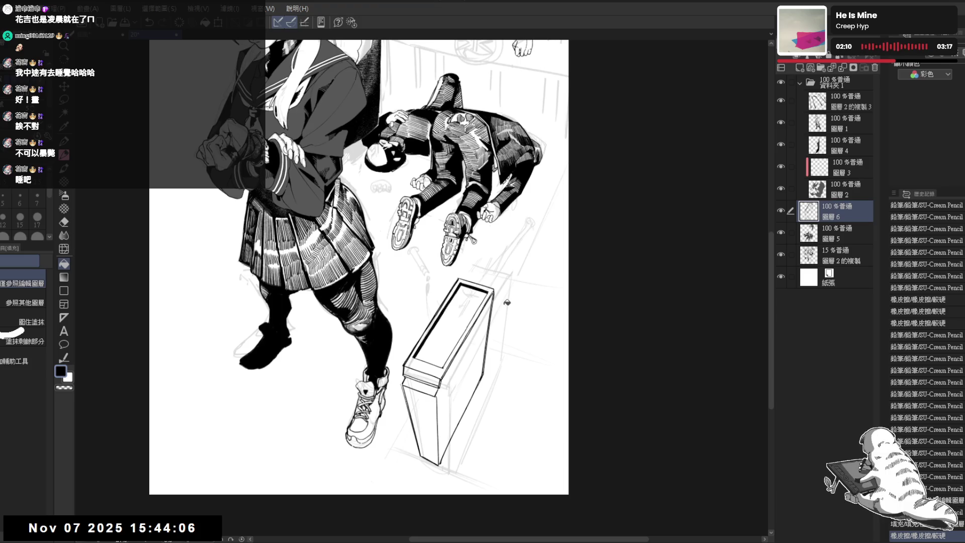
scroll(442, 326, "up", 3)
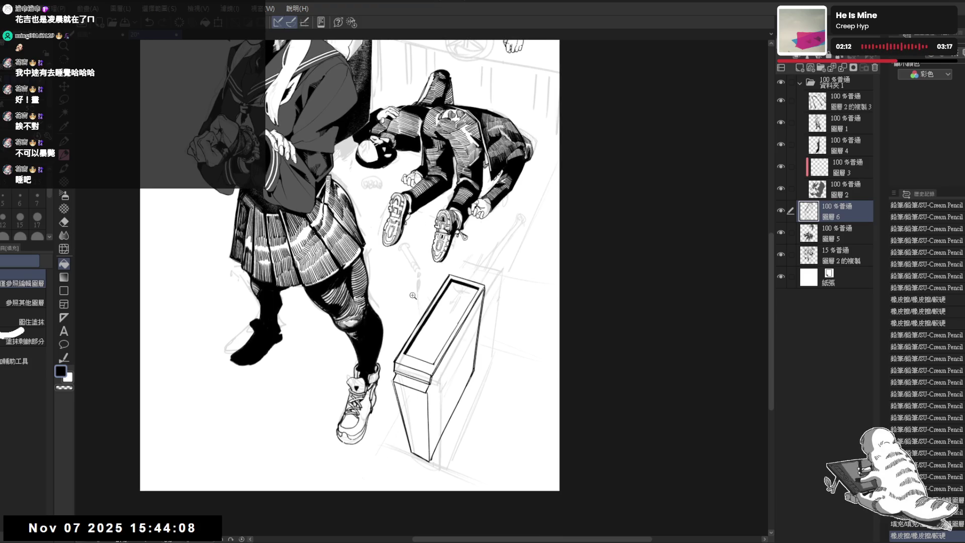
mouse_move(426, 324)
left_mouse_down()
mouse_move(391, 313)
mouse_move(395, 346)
left_mouse_up()
key("ctrl+z")
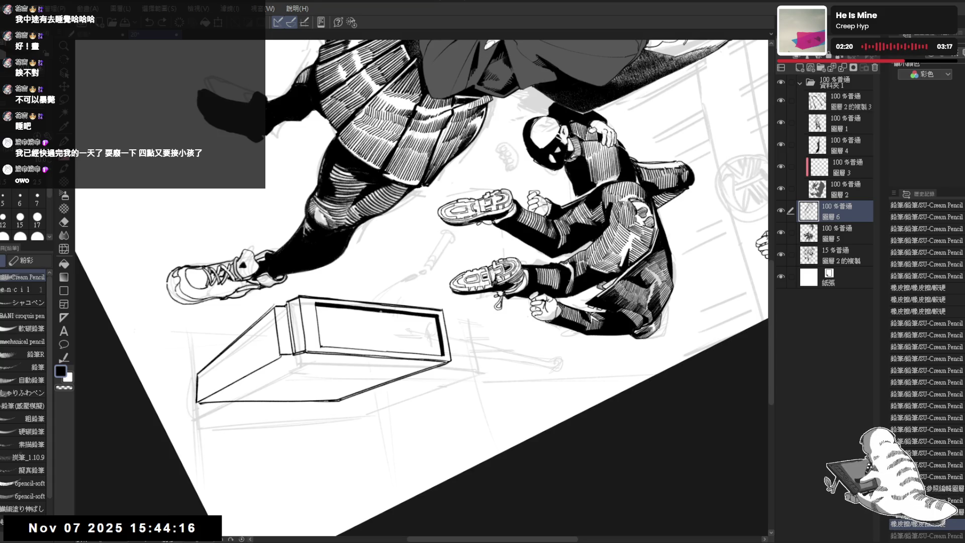
Erase and redraw the small marks along the box's top edge.
key("e")
left_click_drag(377, 314, 383, 310)
left_click(381, 313)
key("e")
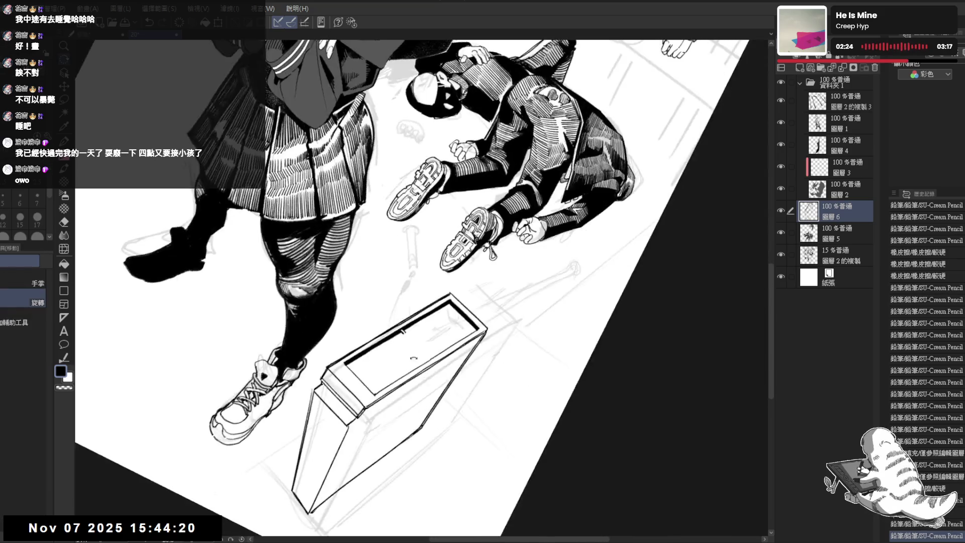
left_click(387, 322)
key("p")
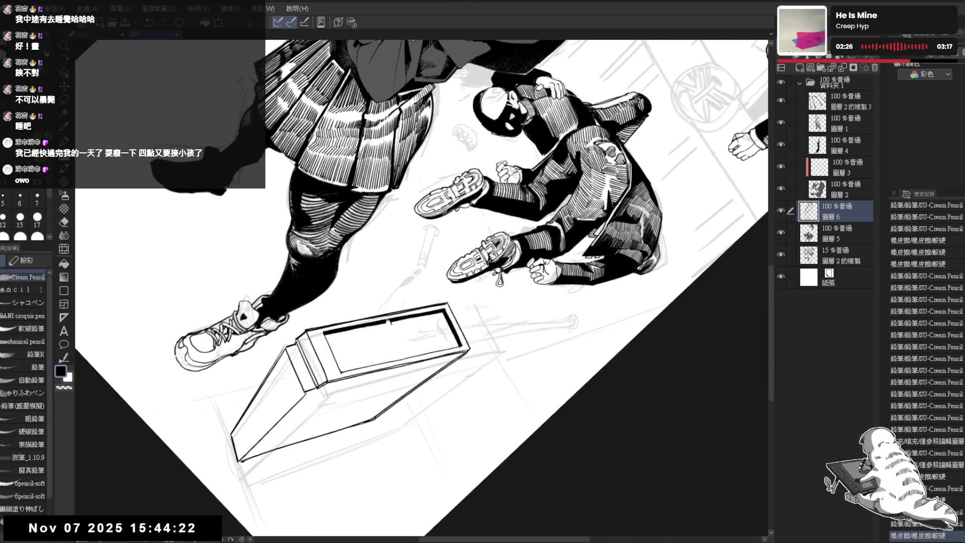
left_click(387, 322)
left_click(387, 322)
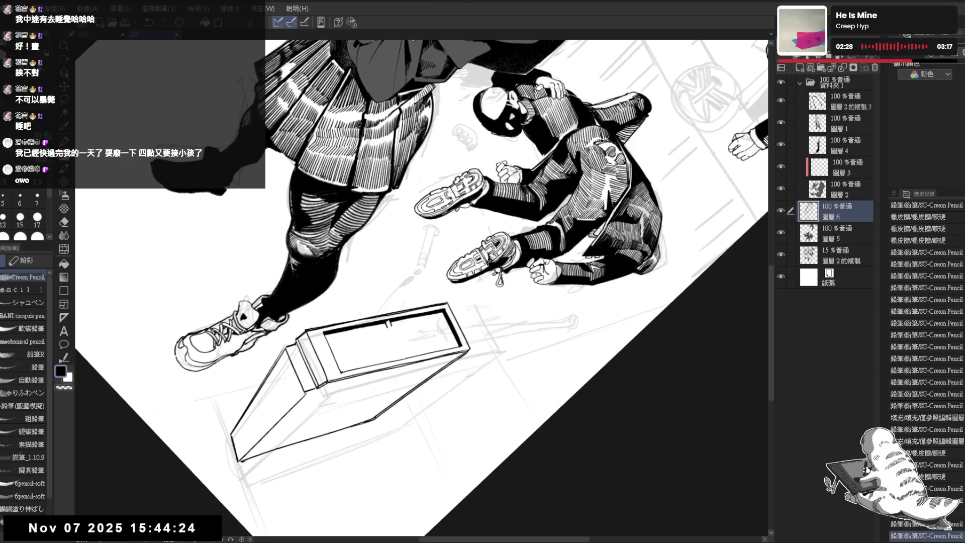
Erase the knob mark, ink the panel's left edge line, and fill that edge dark.
key("e")
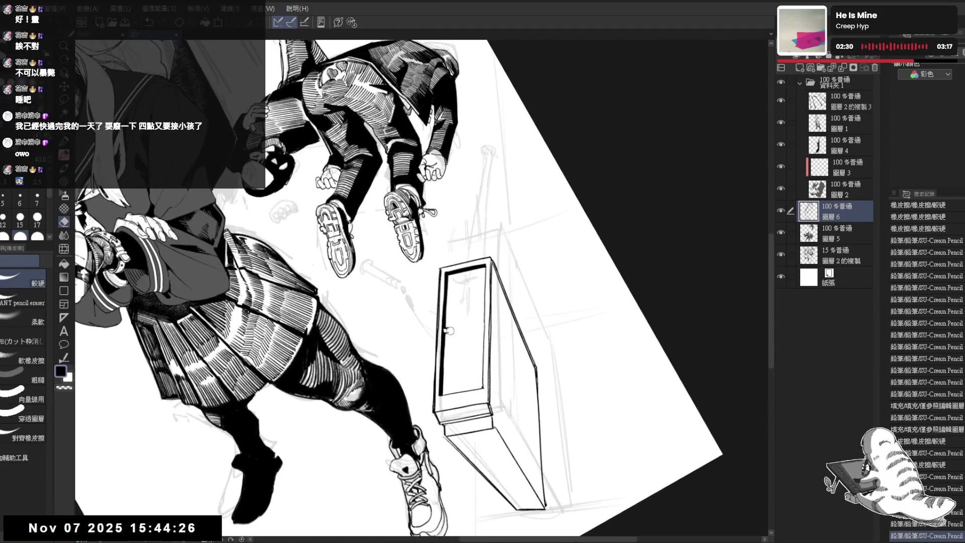
left_click(448, 331)
key("p")
left_click_drag(448, 281, 448, 321)
left_click_drag(447, 270, 447, 319)
key("g")
left_click(450, 300)
left_click(449, 317)
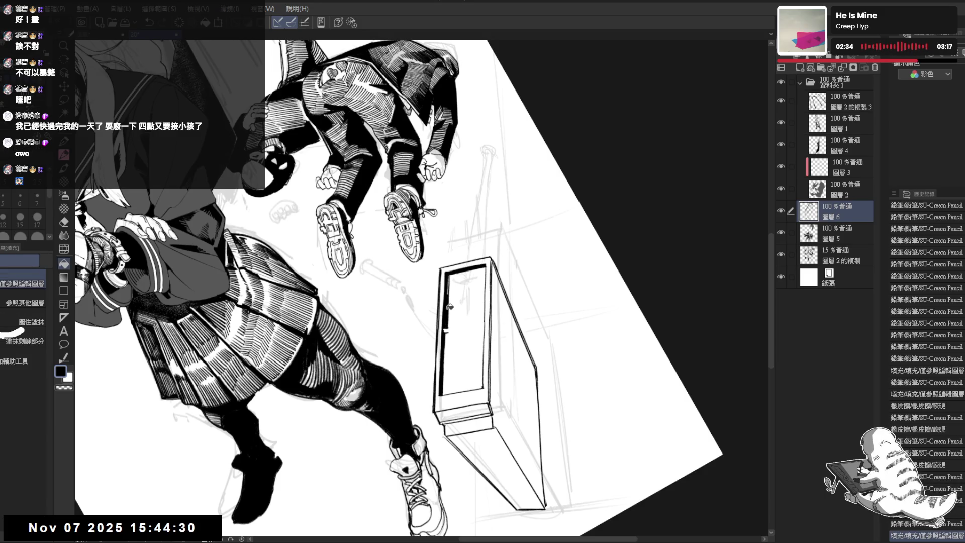
Touch up the panel edge in pencil and dot in the knob on the panel.
key("p")
mouse_move(448, 276)
left_mouse_down()
mouse_move(432, 322)
mouse_move(435, 379)
mouse_move(435, 369)
left_mouse_up()
left_click(448, 335)
left_click(446, 331)
left_click(447, 332)
key("p")
key("e")
key("p")
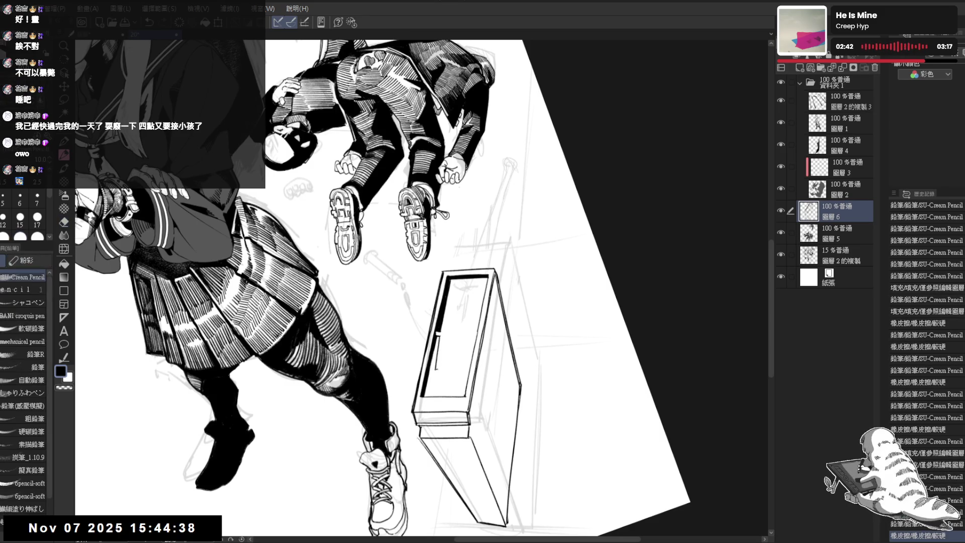
left_click_drag(437, 335, 442, 342)
Erase the panel's top-left corner, lighten its left-edge lines, and add a short stroke on the box edge.
key("e")
left_click_drag(446, 274, 451, 277)
mouse_move(445, 320)
left_mouse_down()
mouse_move(448, 271)
mouse_move(442, 334)
mouse_move(453, 276)
mouse_move(446, 287)
left_mouse_up()
key("p")
key("ctrl+z")
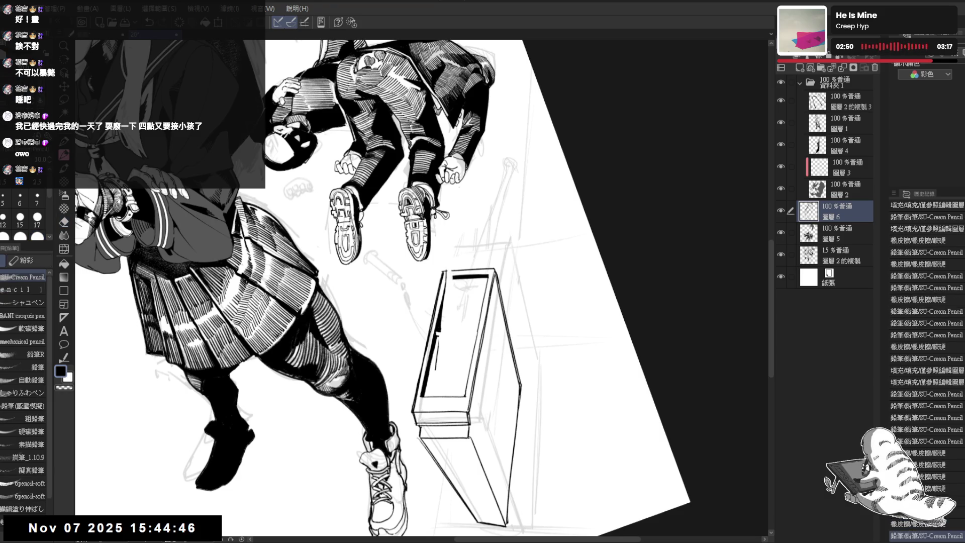
key("ctrl+y")
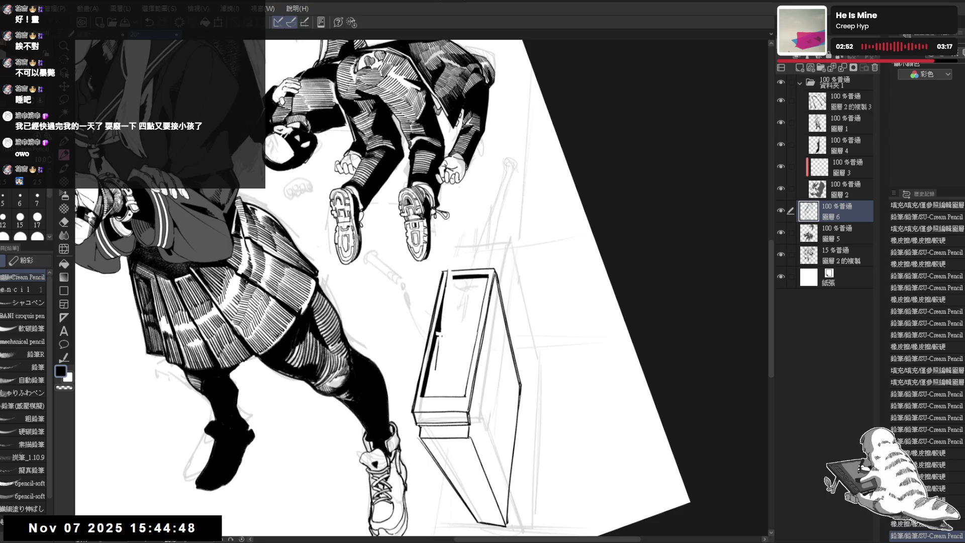
key("e")
left_click_drag(445, 308, 435, 360)
key("p")
key("p")
left_click_drag(437, 334, 435, 367)
With the box lying horizontal, erase a stray mark and ink the box's right edge line.
key("at")
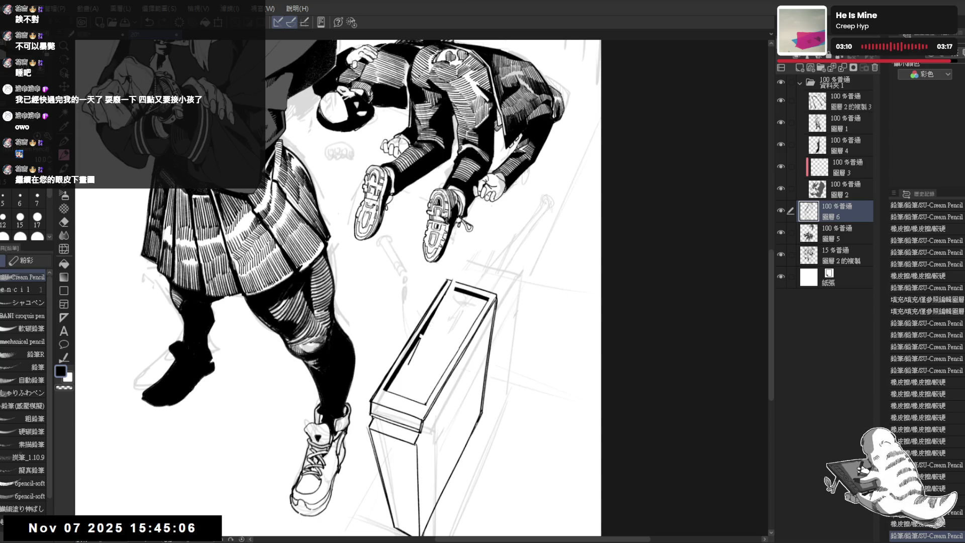
mouse_move(422, 287)
left_mouse_down()
mouse_move(407, 280)
mouse_move(382, 321)
left_mouse_up()
key("e")
left_click_drag(431, 304, 442, 333)
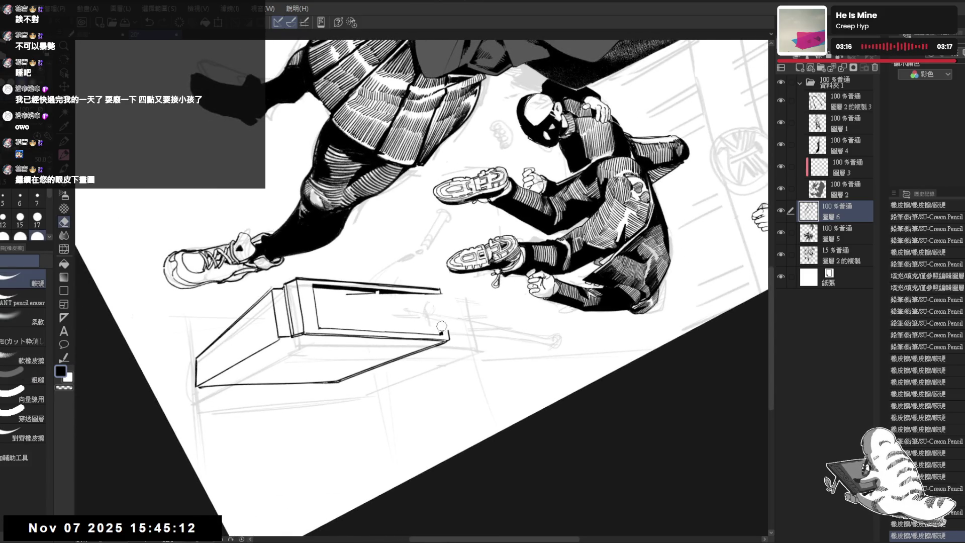
key("p")
left_click_drag(443, 291, 448, 329)
key("e")
left_click_drag(440, 291, 447, 296)
key("p")
With the box standing vertical, clean its top-right corner and extend the top-right inner edge.
mouse_move(452, 151)
left_mouse_down()
mouse_move(553, 226)
mouse_move(578, 326)
mouse_move(553, 401)
left_mouse_up()
left_click(466, 279)
key("e")
left_click_drag(464, 265, 461, 315)
key("p")
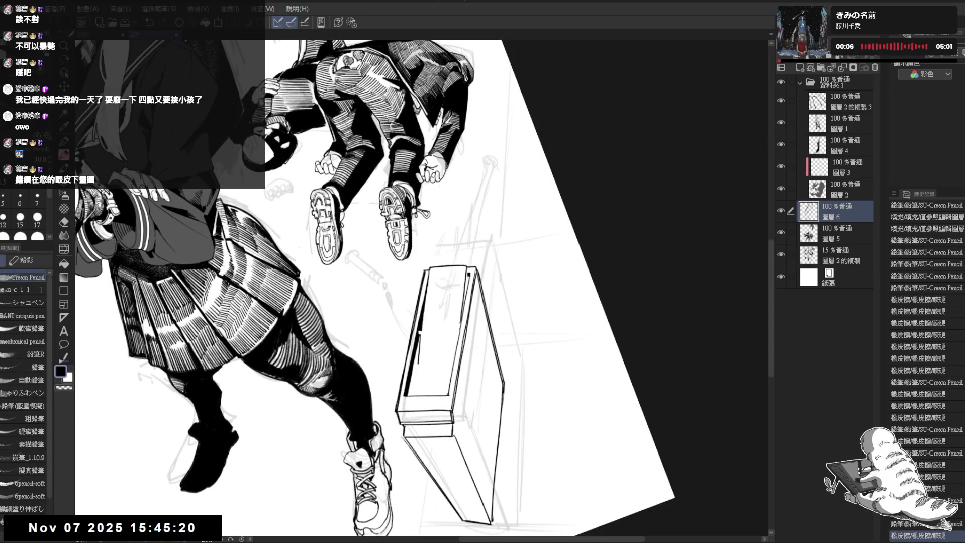
key("g")
key("p")
mouse_move(468, 275)
left_mouse_down()
mouse_move(457, 332)
mouse_move(471, 331)
left_mouse_up()
key("g")
key("p")
Enlarge the view around the box and draw a curved stroke on its top, undoing stray strokes.
left_click_drag(397, 341, 426, 329)
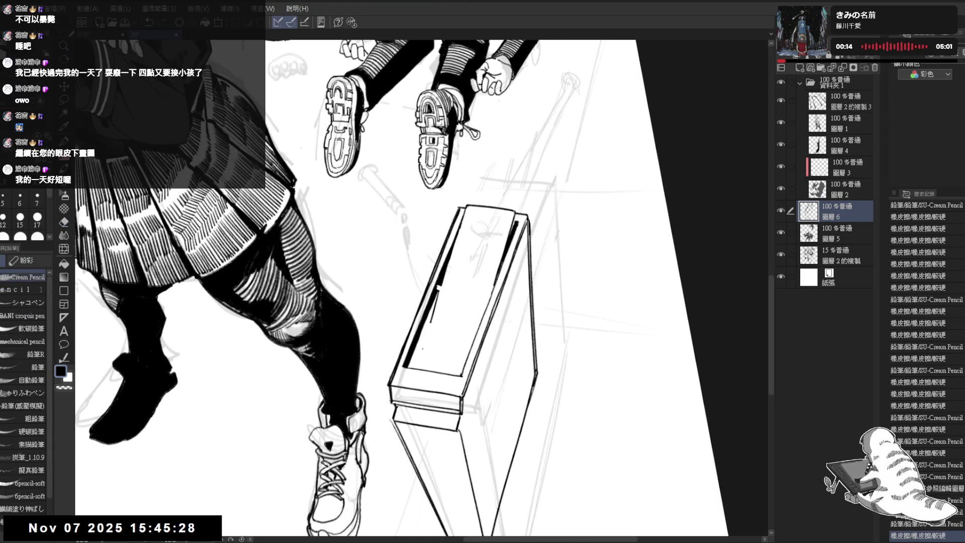
key("ctrl+z")
mouse_move(437, 320)
left_mouse_down()
mouse_move(425, 342)
mouse_move(444, 336)
left_mouse_up()
key("ctrl+z")
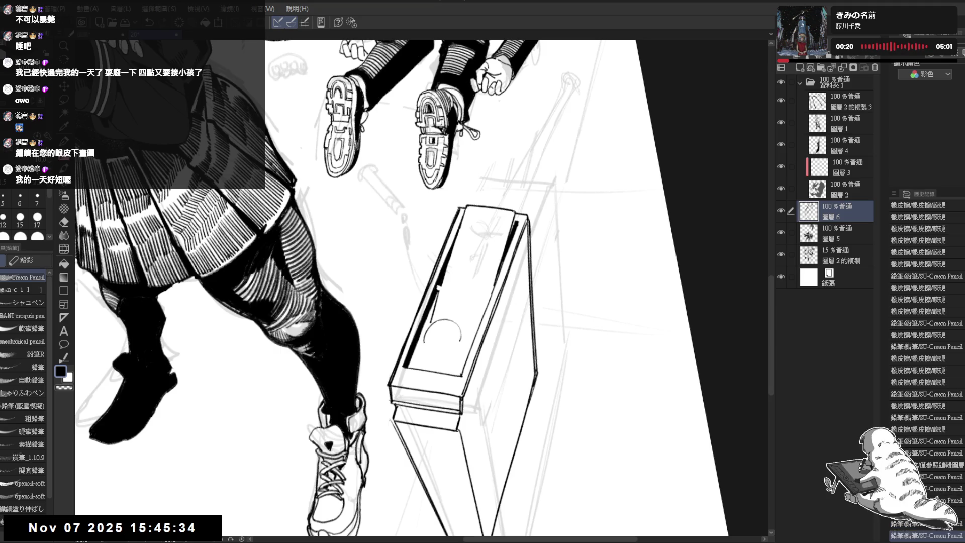
Close the circle on the box lid and add marks around and inside it.
left_click_drag(450, 350, 433, 352)
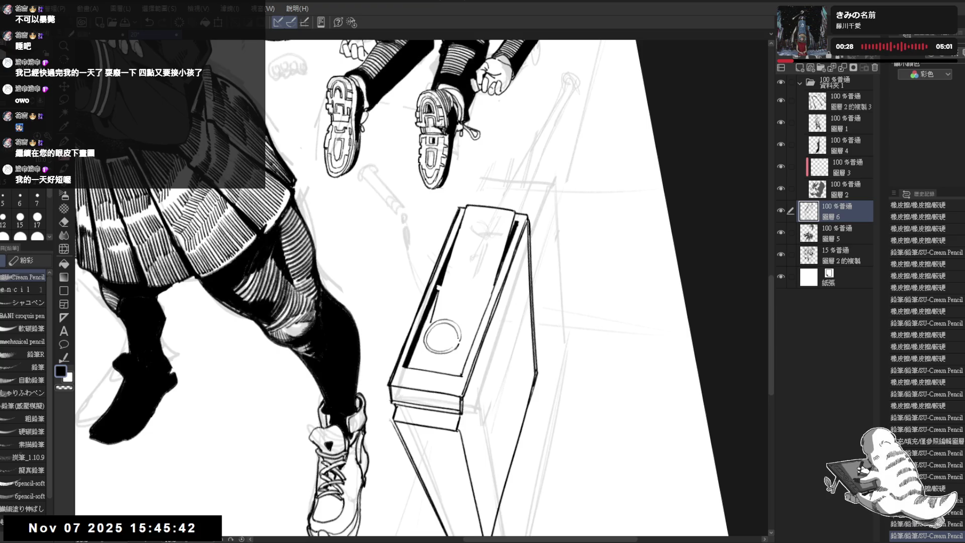
left_click_drag(440, 322, 462, 347)
key("ctrl+z")
key("ctrl+y")
mouse_move(425, 344)
left_mouse_down()
mouse_move(435, 368)
mouse_move(458, 348)
mouse_move(447, 369)
mouse_move(435, 338)
left_mouse_up()
left_click(438, 335)
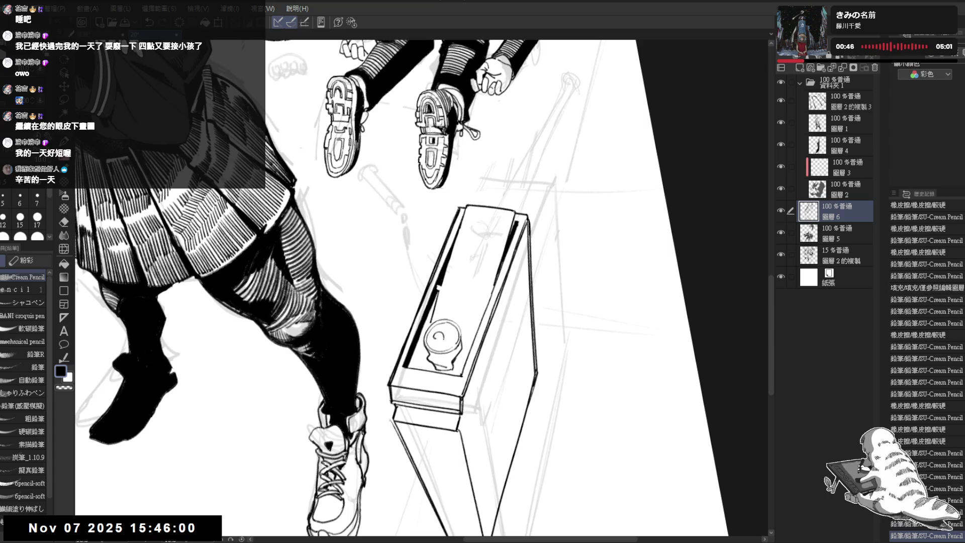
Erase the circle's inner ring into a C shape and darken the inner opening.
key("e")
left_click_drag(435, 332, 449, 338)
key("p")
key("e")
key("p")
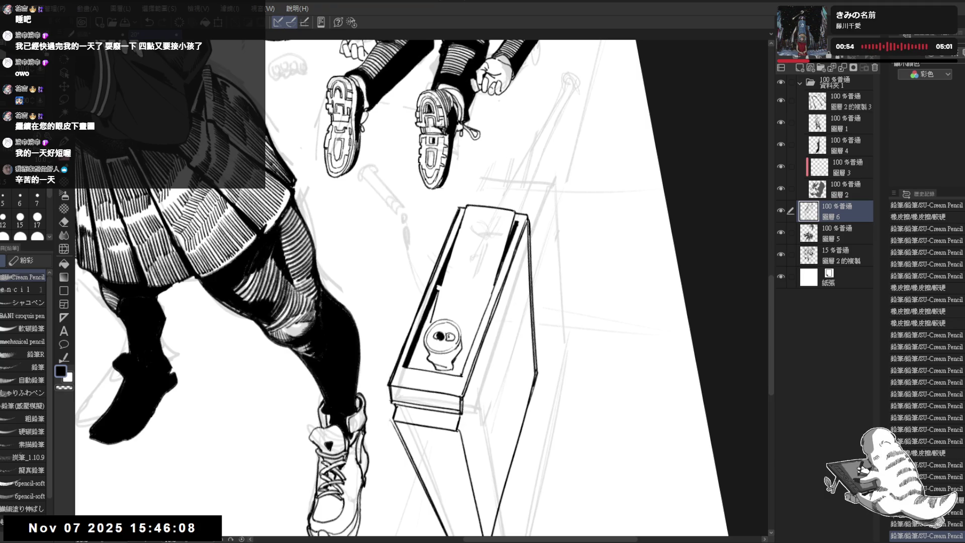
scroll(458, 294, "down", 2)
Turn the box upright, erase a small area beside the can, and add a tiny pencil mark.
mouse_move(458, 294)
left_mouse_down()
mouse_move(405, 329)
mouse_move(421, 325)
left_mouse_up()
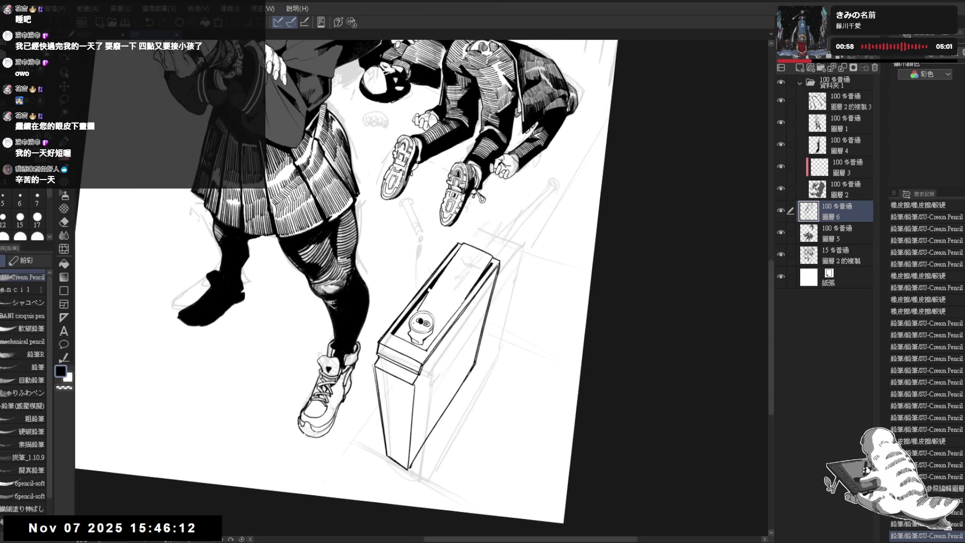
mouse_move(421, 325)
left_mouse_down()
mouse_move(442, 301)
mouse_move(416, 334)
left_mouse_up()
key("e")
key("p")
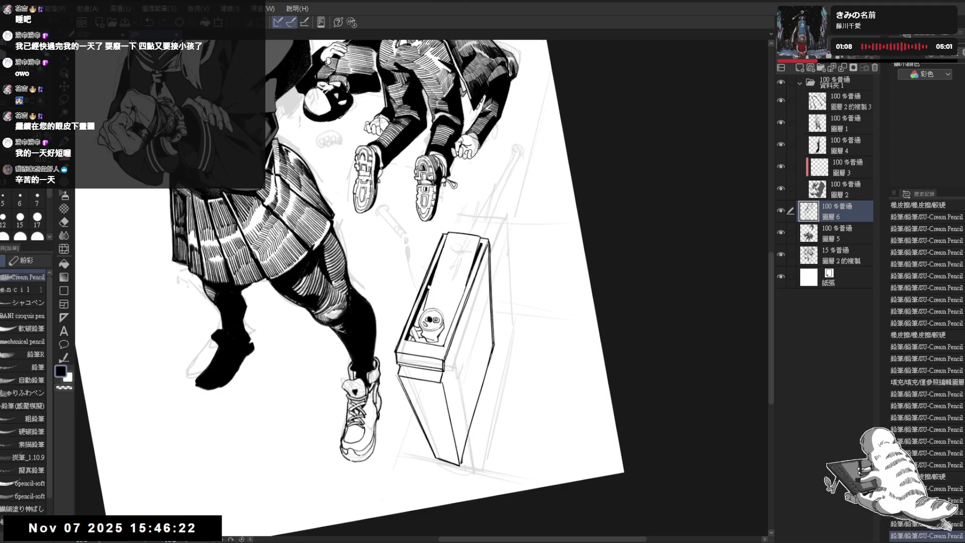
key("minus")
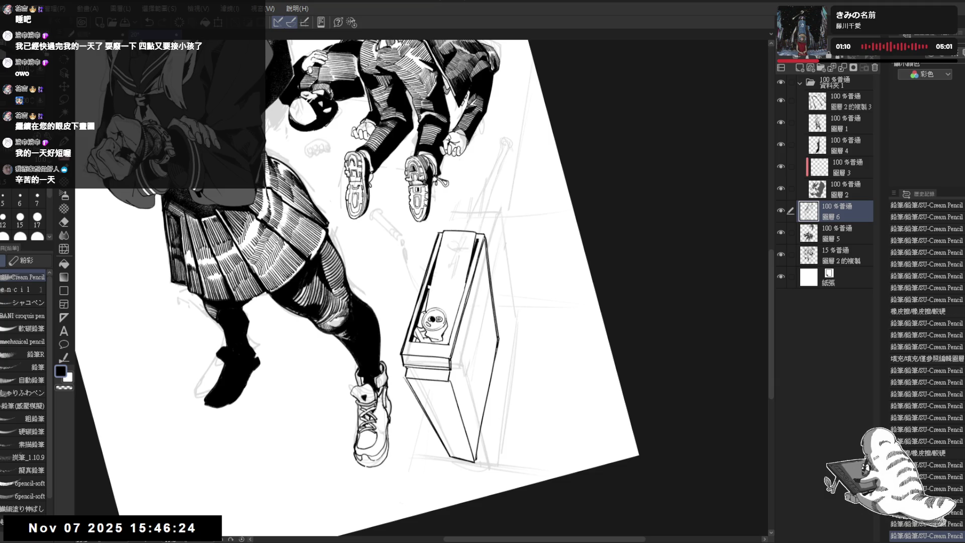
key("e")
mouse_move(421, 309)
left_mouse_down()
mouse_move(420, 324)
mouse_move(440, 301)
mouse_move(442, 311)
mouse_move(419, 270)
mouse_move(379, 272)
left_mouse_up()
left_click(437, 302)
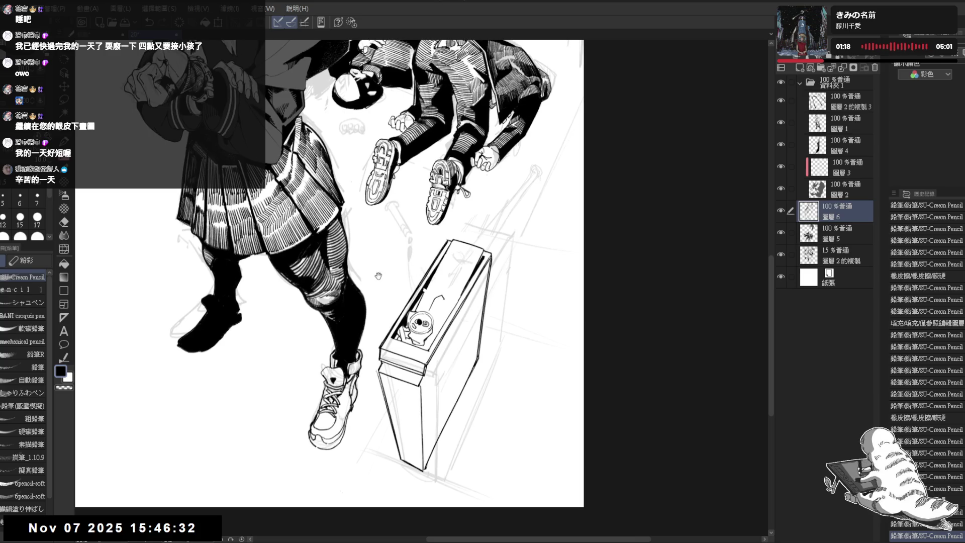
Redraw the mark near the can as a hook and reshape the pencil mark on the box lid.
key("e")
left_click_drag(438, 297, 443, 304)
key("p")
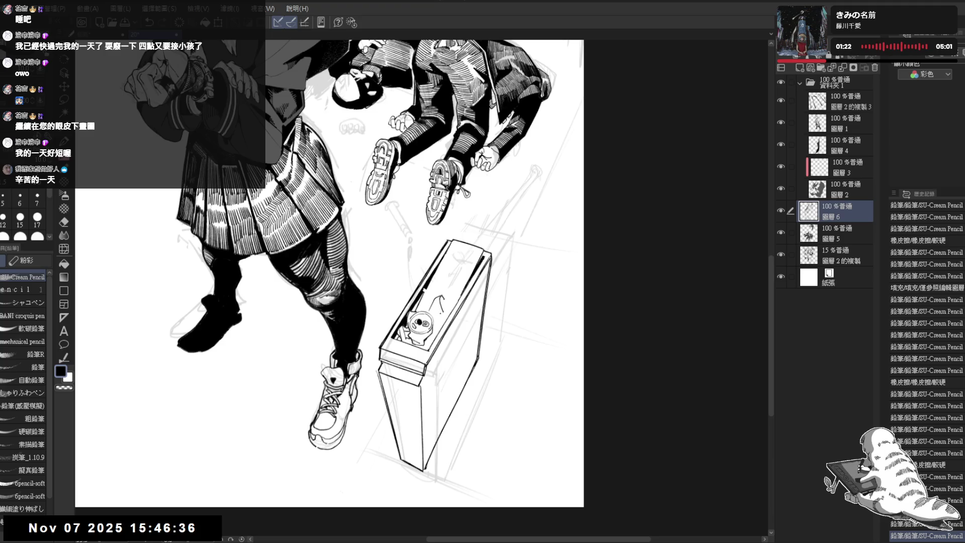
scroll(430, 286, "up", 1)
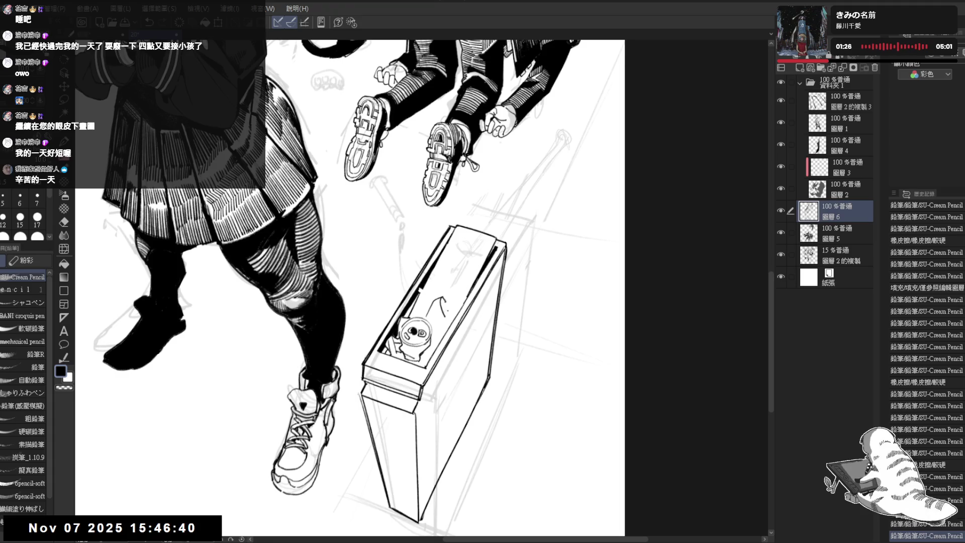
left_click_drag(439, 300, 443, 312)
key("ctrl+z")
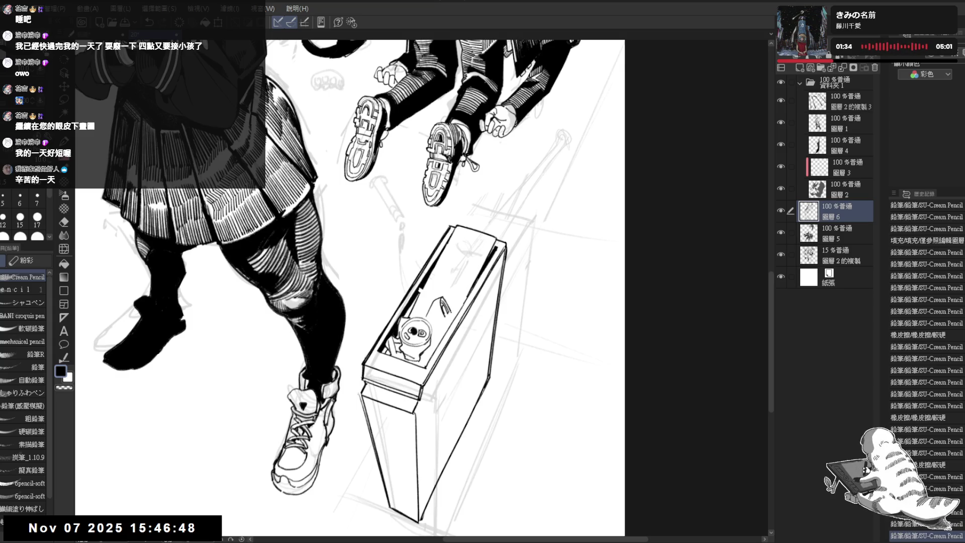
mouse_move(438, 300)
left_mouse_down()
mouse_move(445, 307)
mouse_move(432, 320)
mouse_move(404, 318)
left_mouse_up()
Add small dark pencil strokes on the box lid and clear stray marks inside the box.
key("e")
key("p")
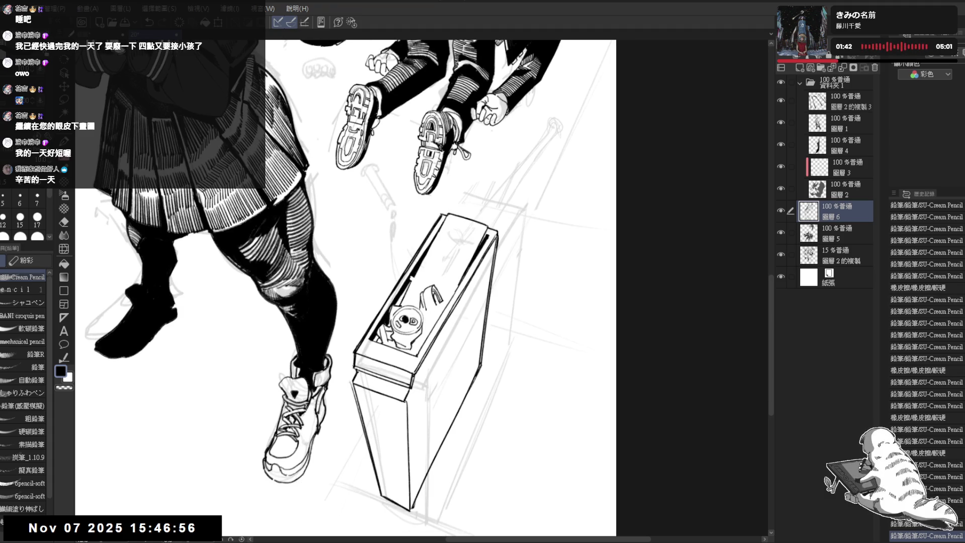
key("ctrl+z")
left_click_drag(413, 301, 405, 320)
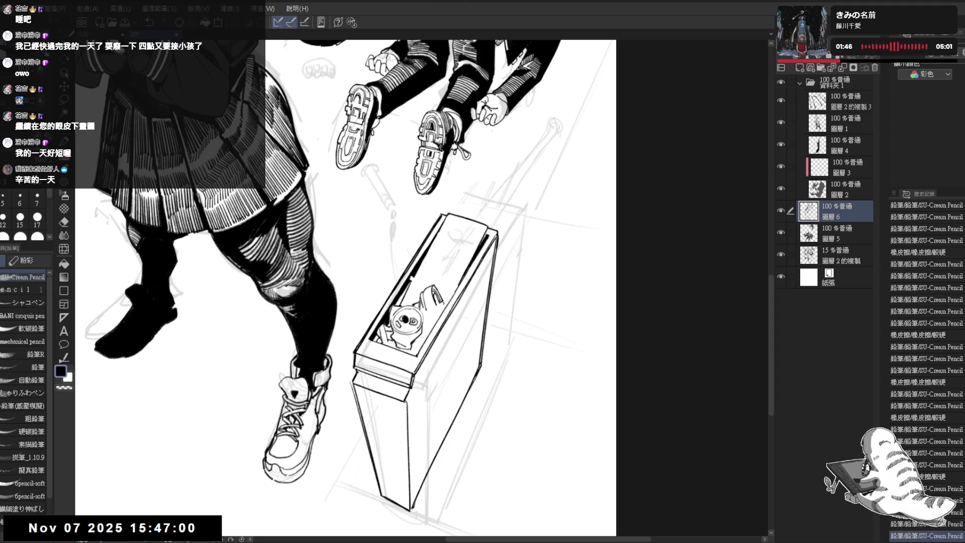
mouse_move(415, 303)
left_mouse_down()
mouse_move(431, 320)
mouse_move(429, 336)
left_mouse_up()
key("e")
key("p")
scroll(402, 320, "down", 3)
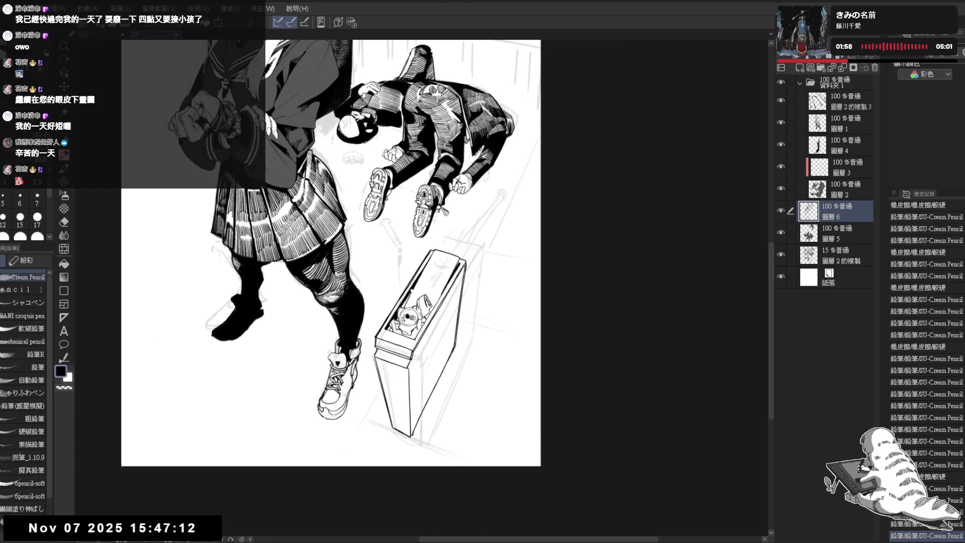
Flip the canvas to check the drawing, then touch up and fill a small spot inside the box.
key("h")
key("h")
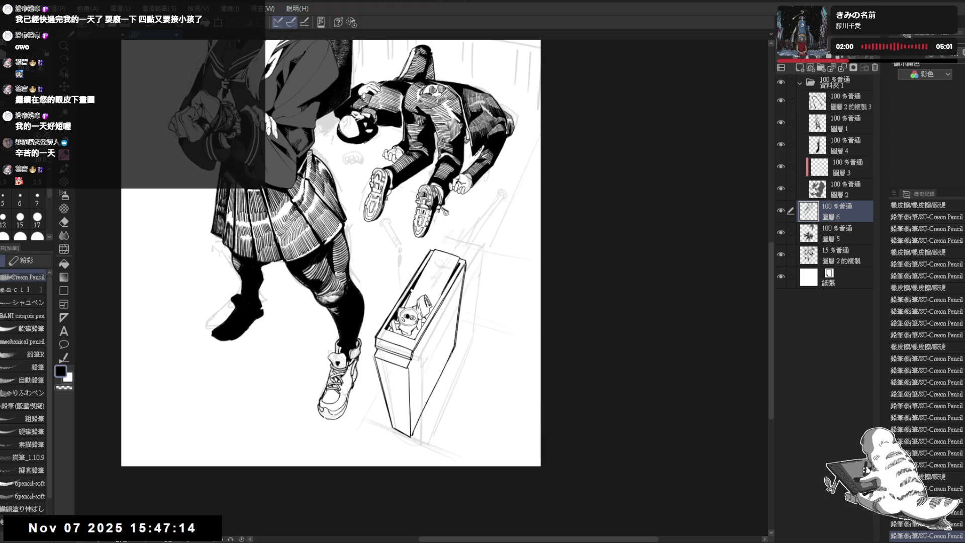
scroll(402, 319, "up", 2)
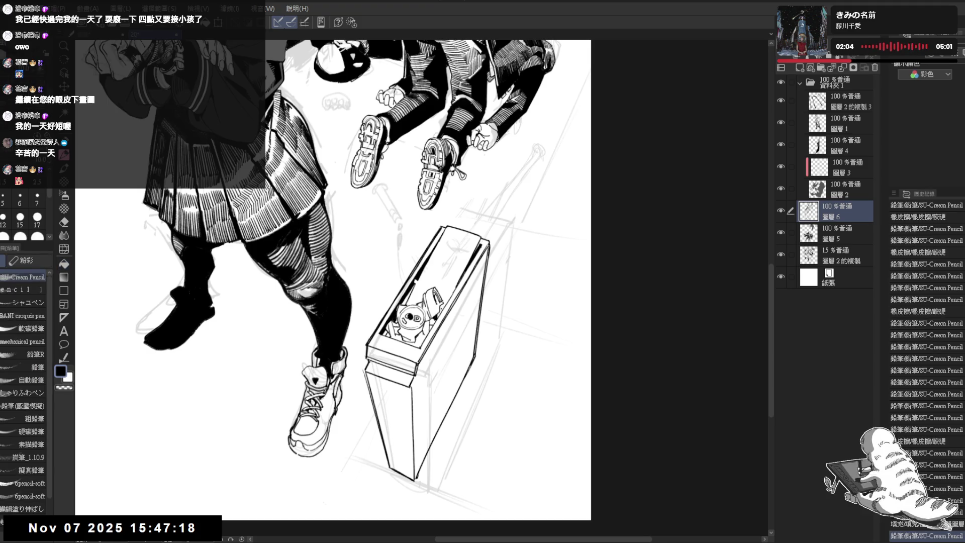
left_click_drag(430, 314, 438, 322)
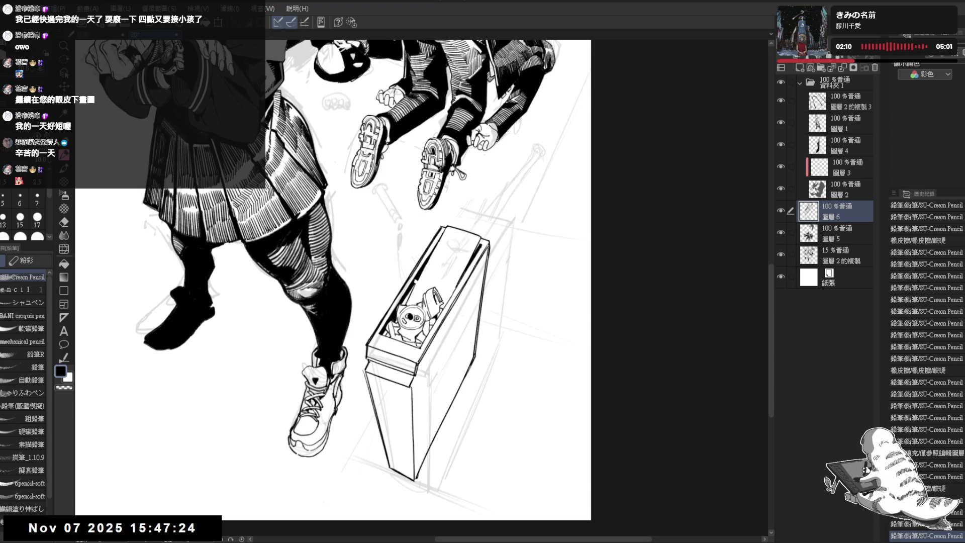
key("g")
left_click_drag(418, 329, 427, 341)
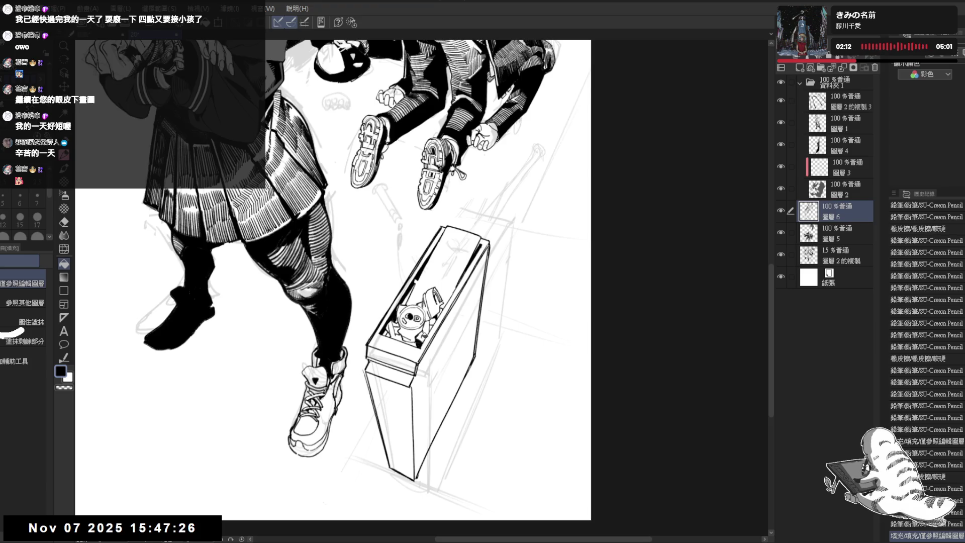
key("p")
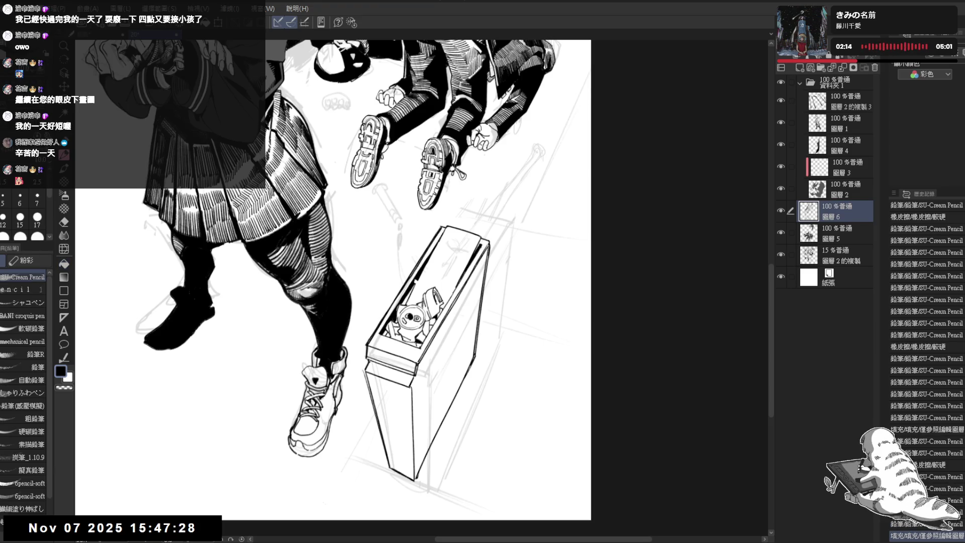
left_click_drag(451, 244, 449, 253)
scroll(409, 169, "down", 2)
left_click_drag(426, 291, 411, 300)
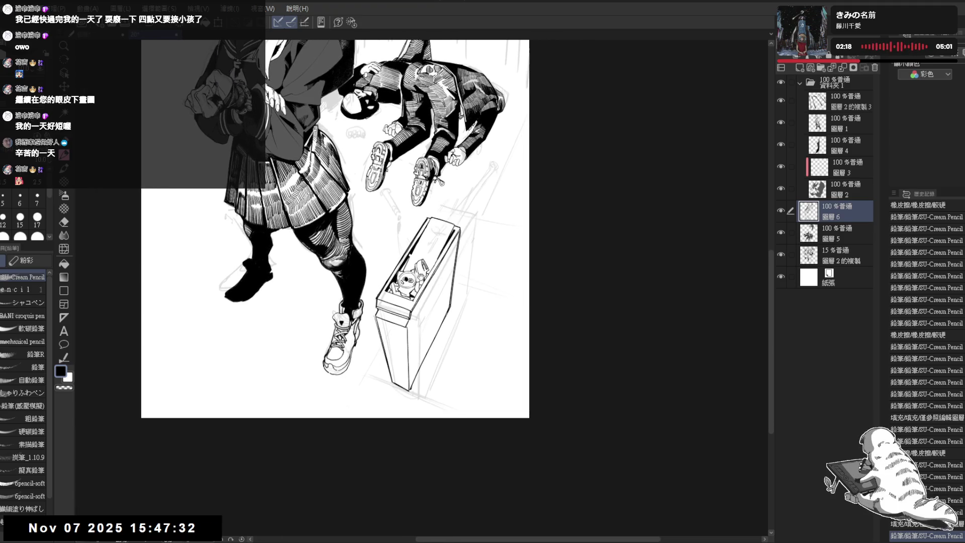
Recentre the whole page, then zoom and tilt the view toward the floor beside the fallen man.
left_click_drag(402, 248, 424, 275)
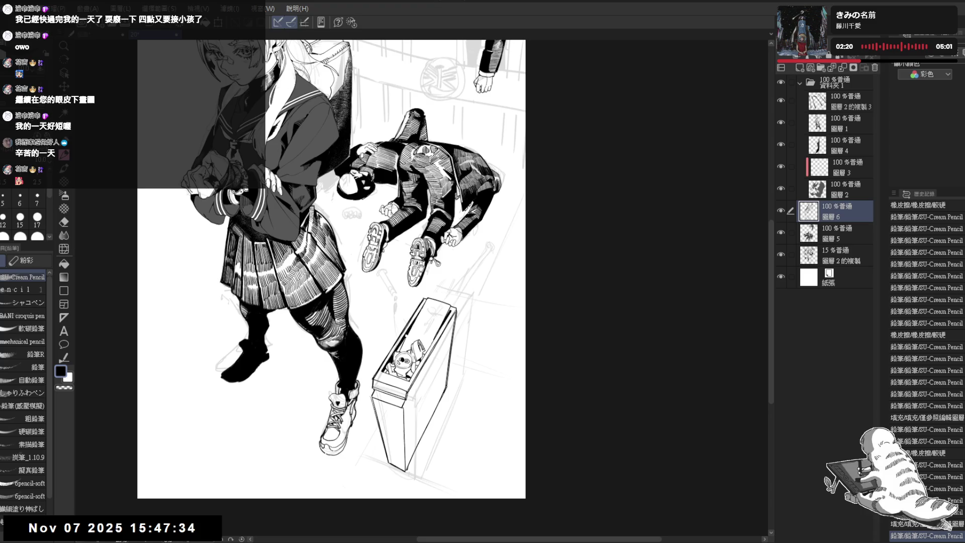
mouse_move(417, 220)
left_mouse_down()
mouse_move(425, 248)
mouse_move(431, 242)
left_mouse_up()
scroll(431, 243, "down", 1)
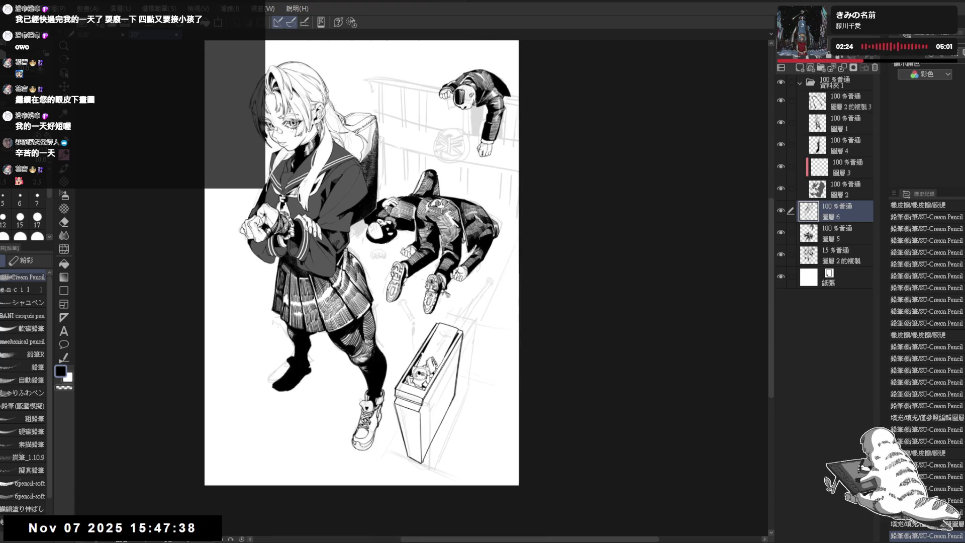
mouse_move(442, 376)
left_mouse_down()
mouse_move(469, 353)
mouse_move(490, 398)
left_mouse_up()
key("e")
key("p")
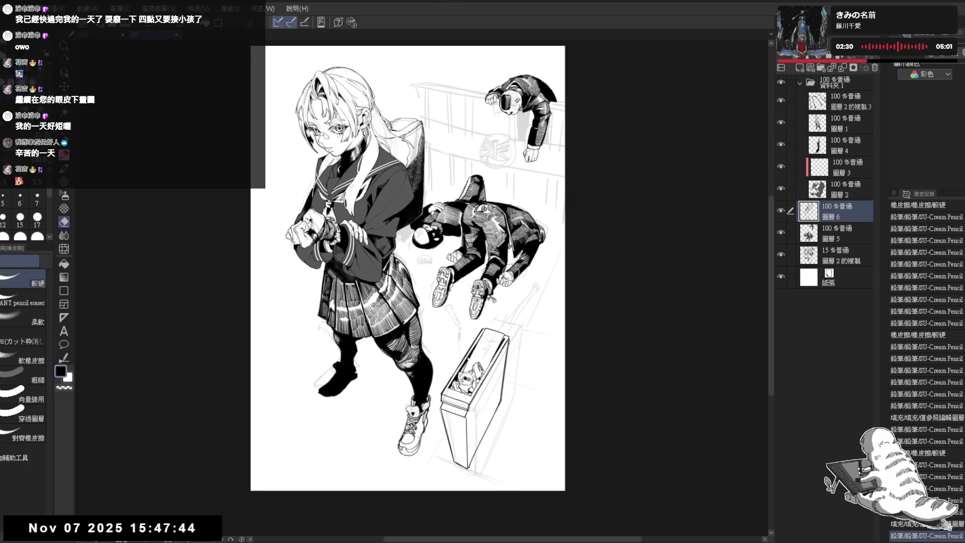
left_click_drag(509, 251, 499, 266)
scroll(402, 281, "up", 2)
left_click_drag(402, 281, 432, 261)
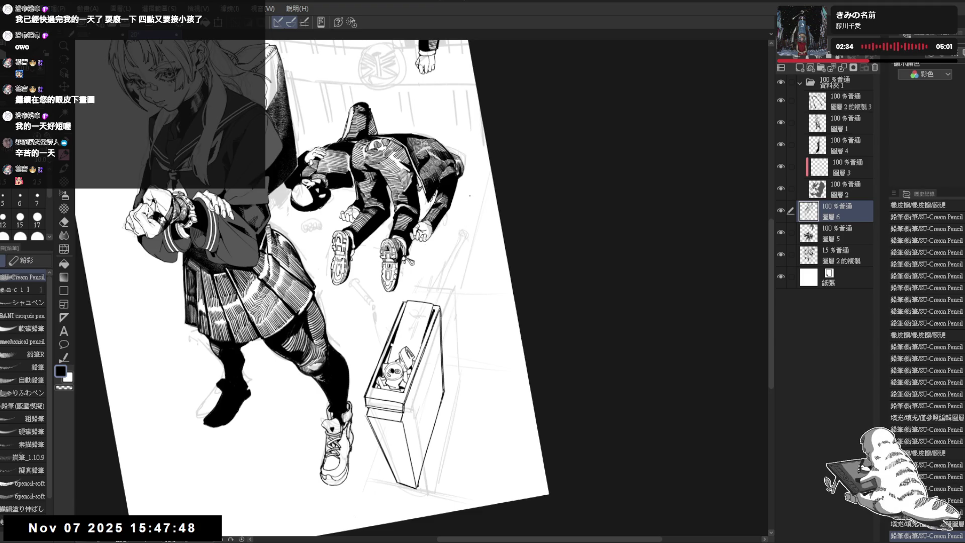
Sketch the small bat knob beside the man's hand, erasing and undoing test strokes.
left_click_drag(468, 201, 471, 205)
key("e")
key("p")
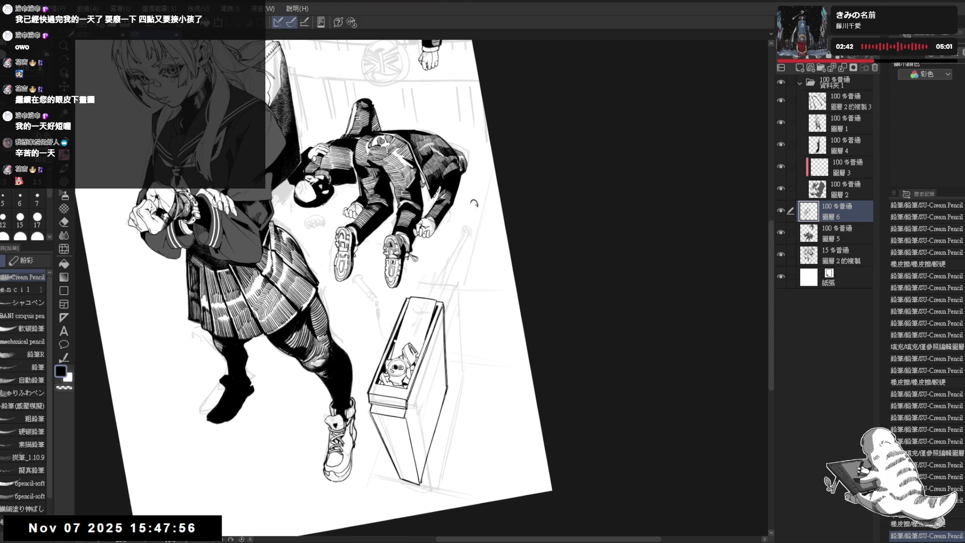
mouse_move(473, 203)
left_mouse_down()
mouse_move(474, 217)
mouse_move(476, 201)
left_mouse_up()
key("ctrl+z")
key("ctrl+z")
scroll(482, 214, "up", 1)
Erase a small patch on the bat knob and fill the bat handle solid black.
key("g")
key("e")
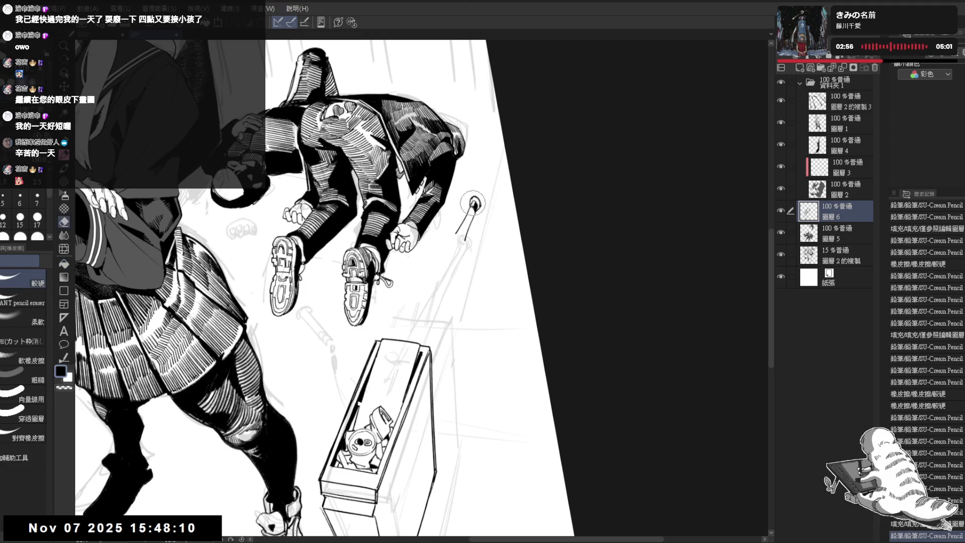
left_click(473, 205)
key("p")
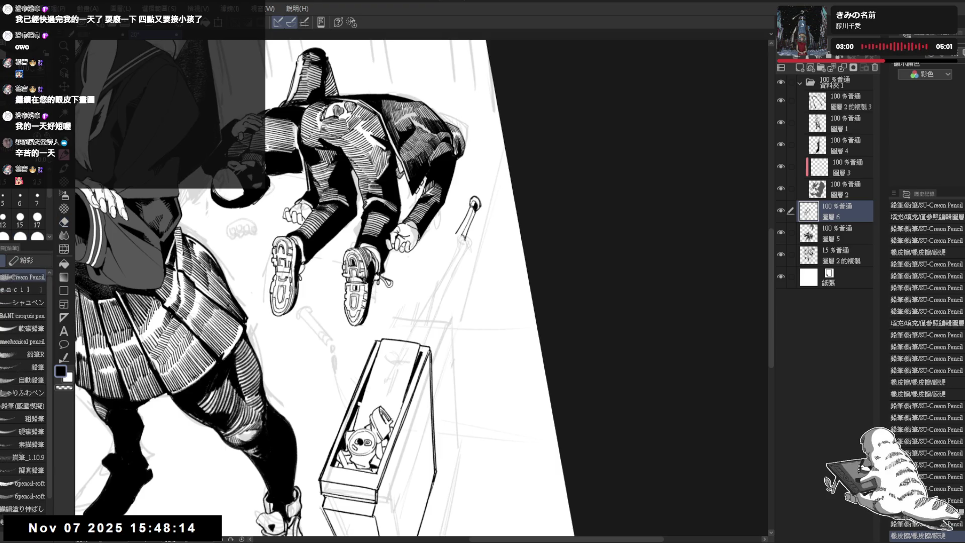
key("g")
left_click(470, 220)
mouse_move(485, 228)
left_mouse_down()
mouse_move(463, 259)
mouse_move(457, 301)
left_mouse_up()
key("p")
scroll(452, 291, "up", 3)
Hatch grip tape strokes across the bat handle.
left_click_drag(454, 292, 457, 300)
left_click_drag(455, 292, 457, 300)
left_click_drag(454, 292, 457, 300)
left_click_drag(454, 291, 457, 300)
left_click_drag(454, 291, 480, 300)
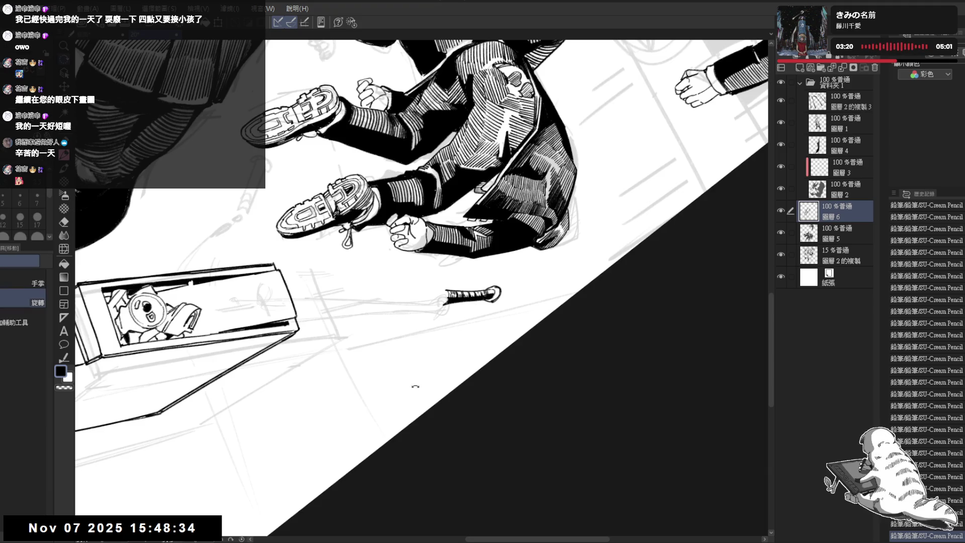
Draw the bat's long barrel line, redrawing it after an undo, and fill its dark side.
key("ctrl+at")
key("ctrl+z")
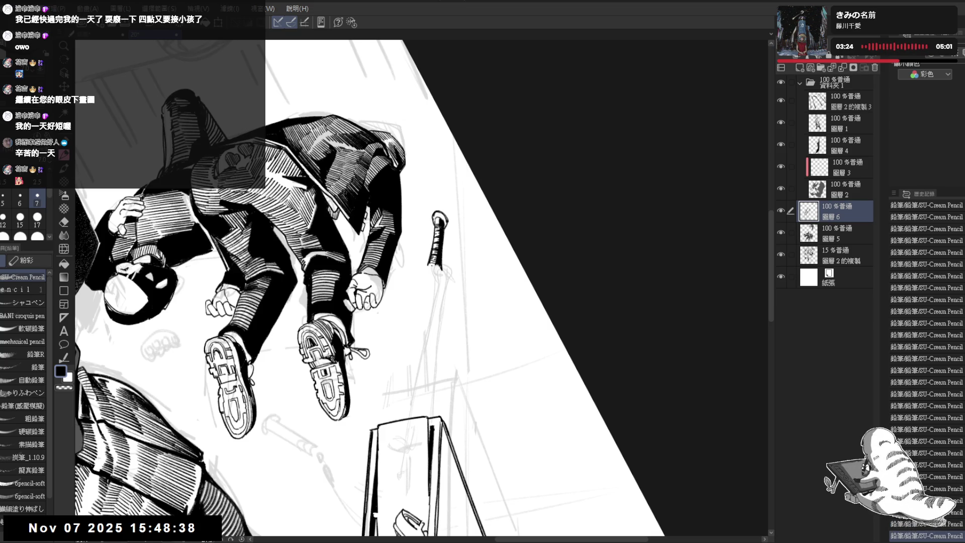
left_click_drag(429, 262, 404, 382)
key("ctrl+z")
left_click_drag(428, 264, 398, 396)
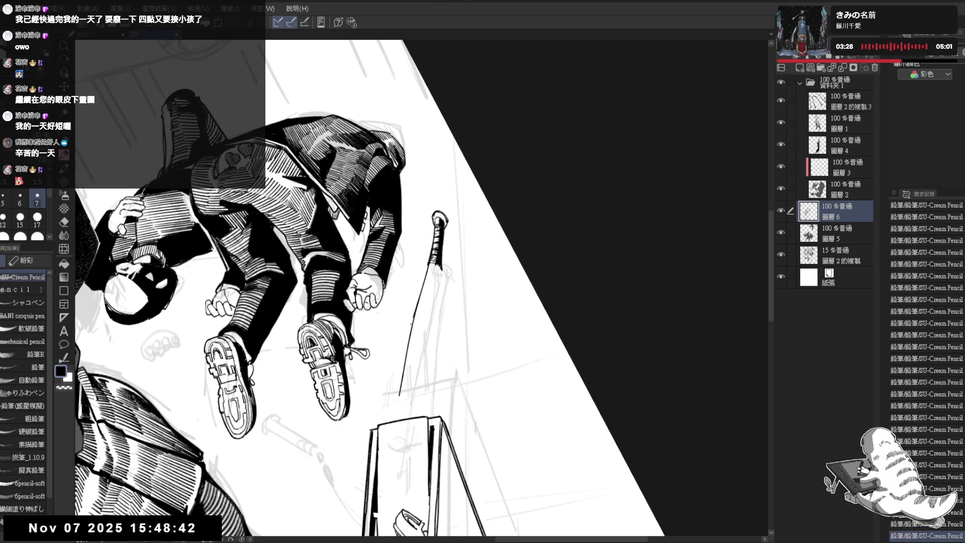
left_click(405, 365)
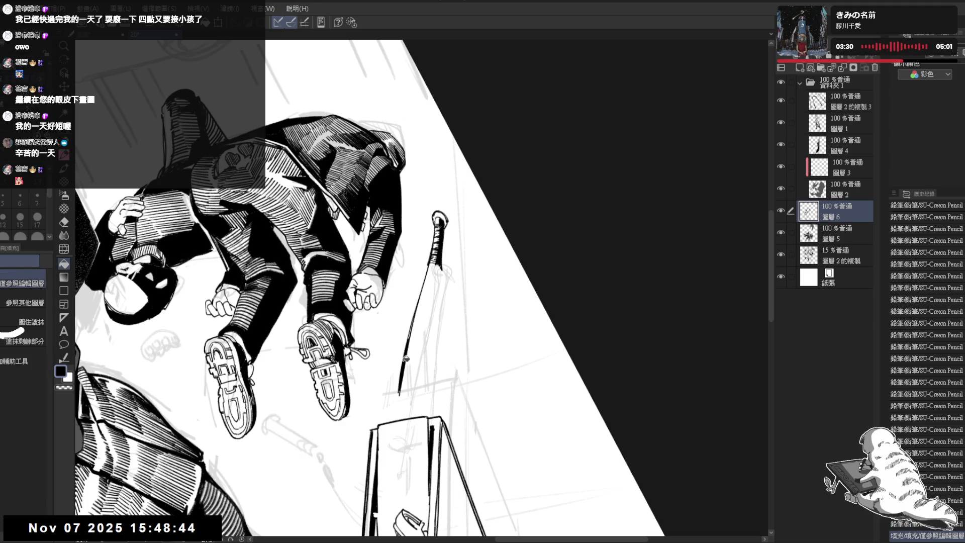
Erase the excess around the bat grip and add a stroke along the barrel.
key("e")
left_click_drag(442, 259, 444, 278)
key("p")
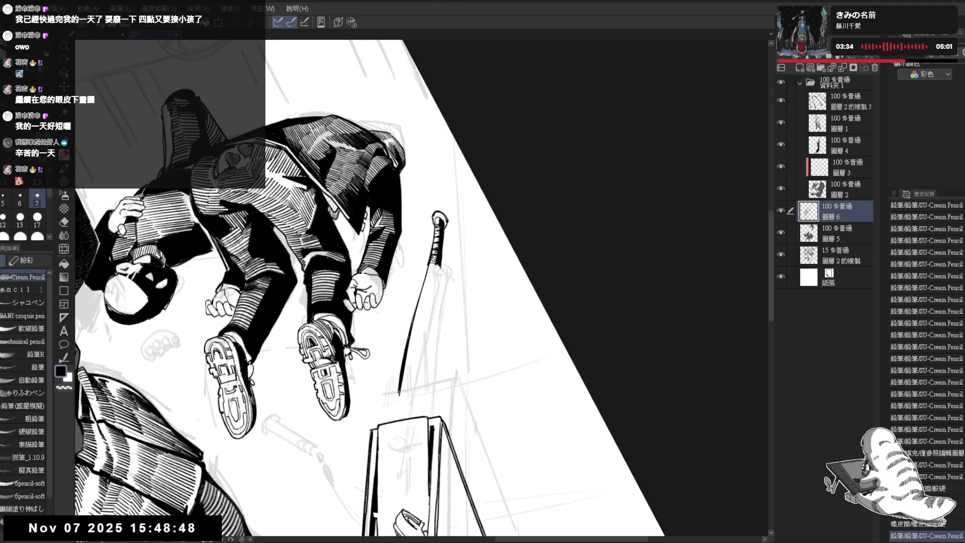
left_click_drag(438, 282, 435, 327)
key("minus")
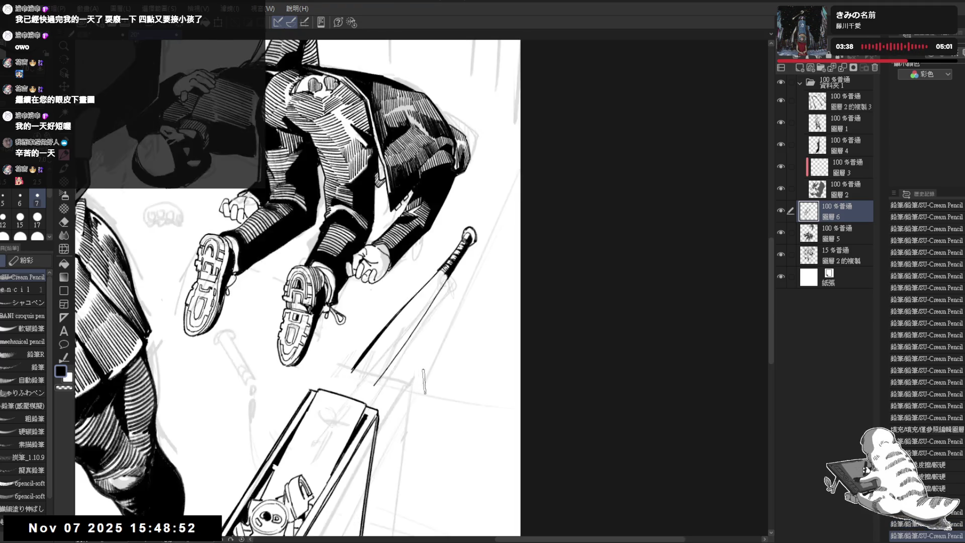
Erase faint sketch lines near the bat, redraw the line beside it, and darken the tip.
key("ctrl+0")
key("ctrl+plus")
key("ctrl+plus")
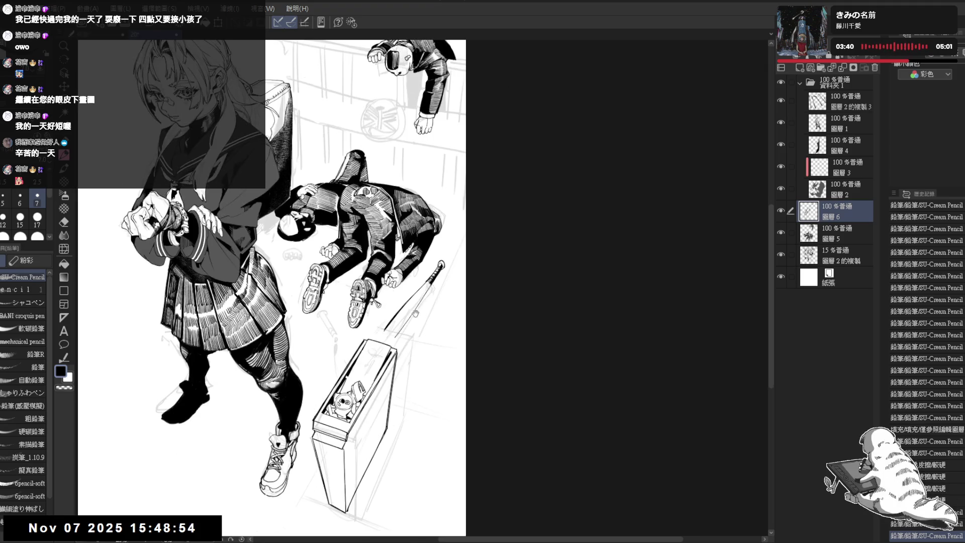
key("minus")
key("minus")
key("e")
mouse_move(420, 296)
left_mouse_down()
mouse_move(409, 354)
mouse_move(415, 324)
left_mouse_up()
key("p")
key("ctrl+z")
left_click_drag(423, 282, 417, 314)
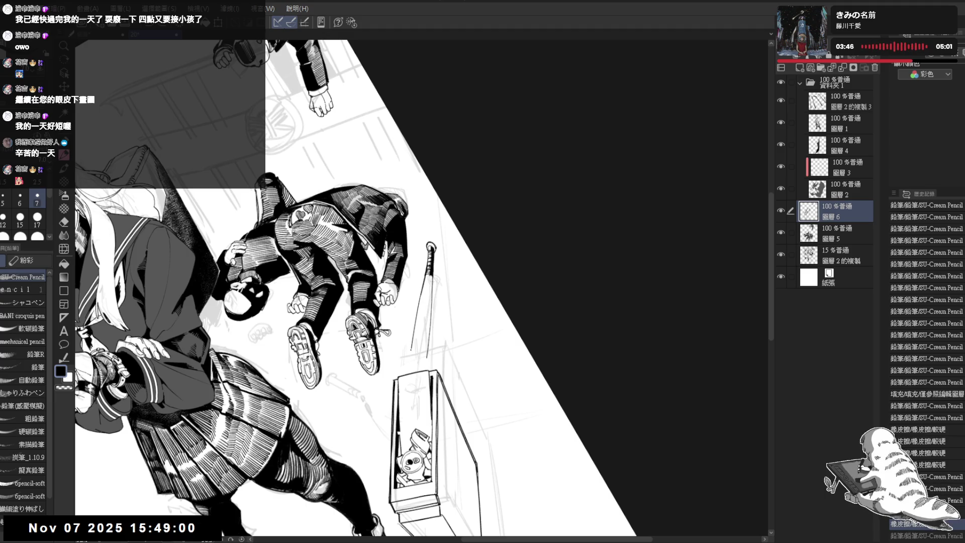
left_click_drag(414, 343, 410, 354)
Fill the bat barrel with black and add short strokes to round off its end.
key("ctrl+at")
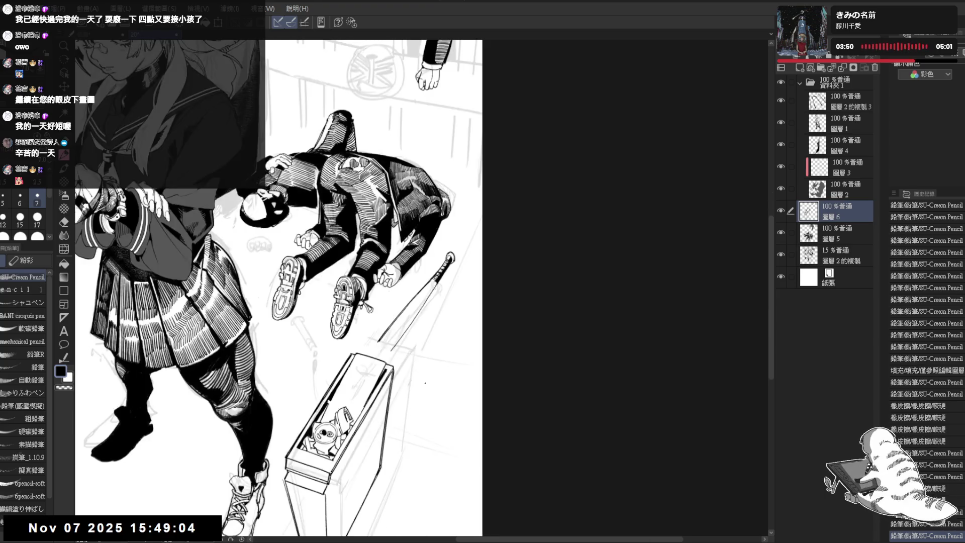
key("e")
mouse_move(431, 282)
left_mouse_down()
mouse_move(426, 271)
mouse_move(414, 345)
mouse_move(385, 385)
mouse_move(350, 300)
mouse_move(360, 290)
left_mouse_up()
key("p")
key("ctrl+z")
left_click(425, 302)
key("e")
key("p")
scroll(355, 286, "up", 3)
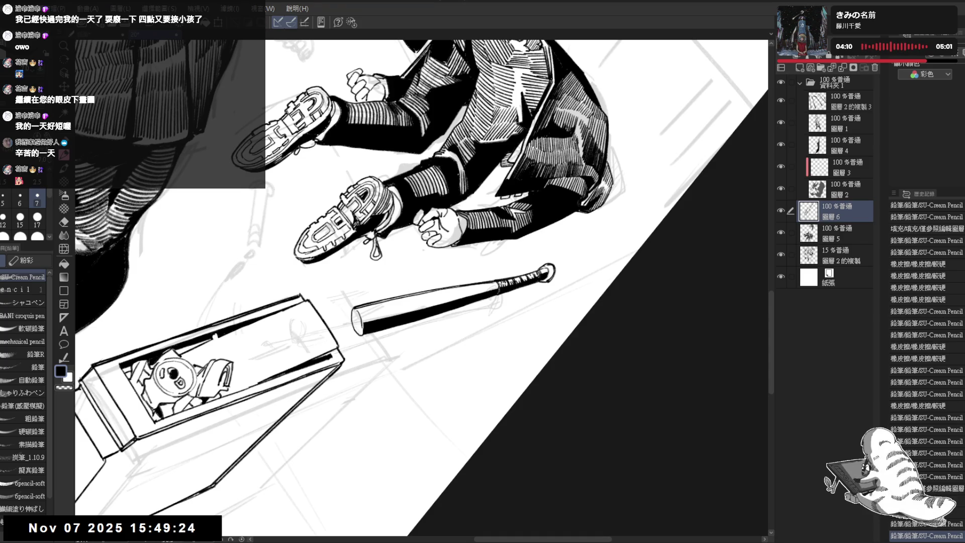
mouse_move(360, 311)
left_mouse_down()
mouse_move(365, 329)
mouse_move(491, 352)
left_mouse_up()
key("r")
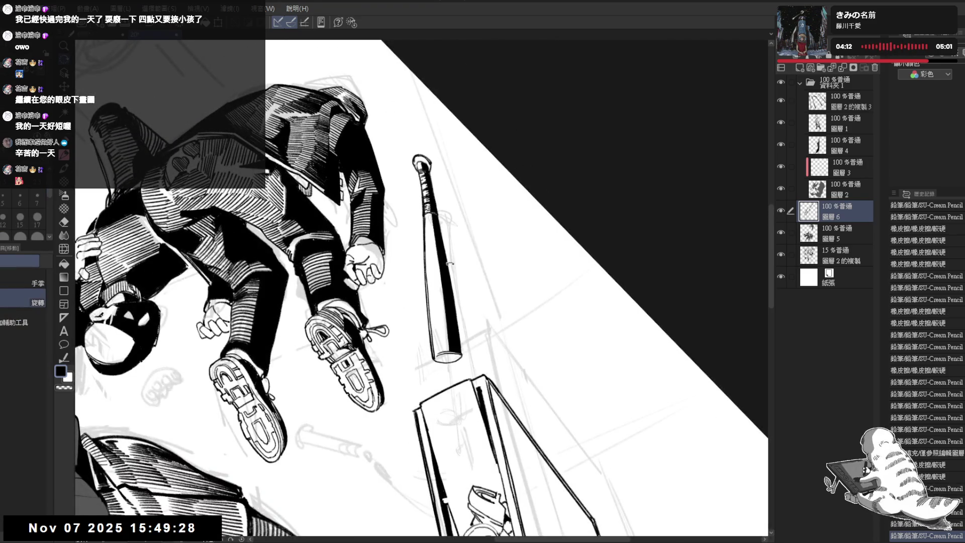
Reset the view rotation and flip the canvas horizontally to check the composition.
key("ctrl+shift+r")
scroll(437, 231, "down", 3)
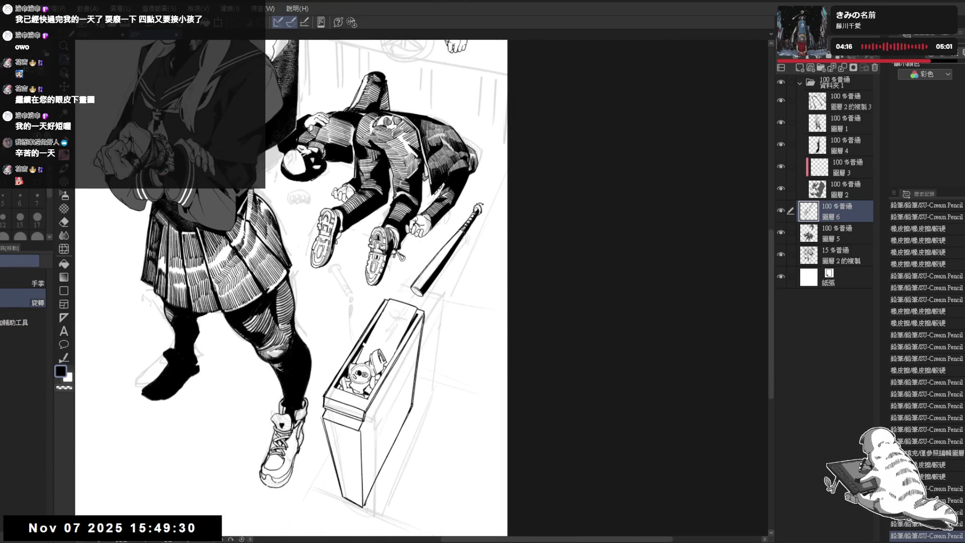
scroll(477, 206, "up", 1)
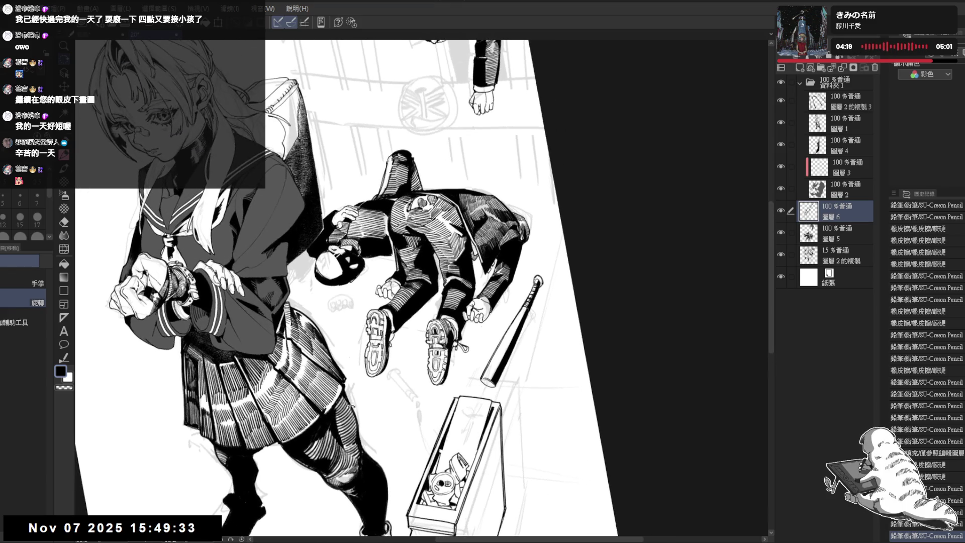
key("e")
left_click_drag(349, 312, 445, 272)
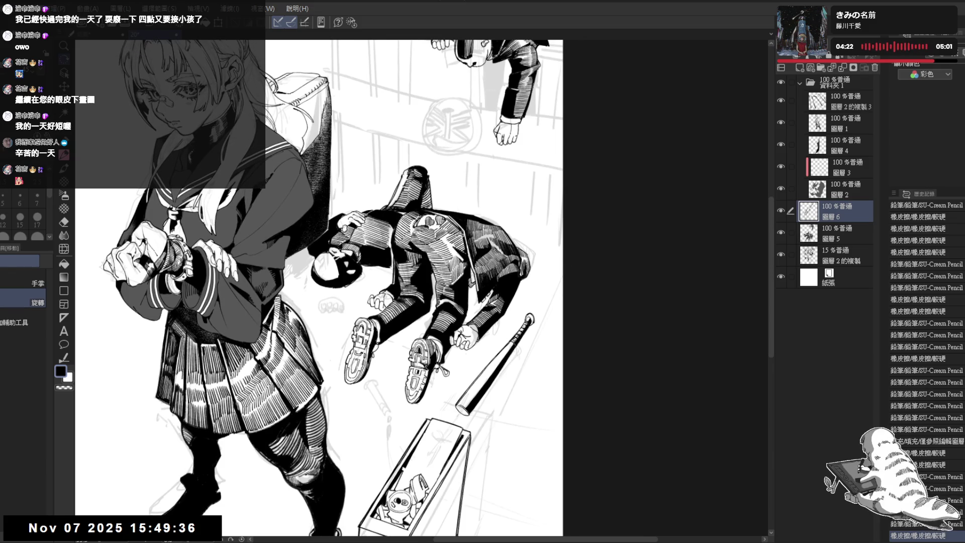
scroll(447, 235, "down", 2)
left_click_drag(509, 276, 494, 260)
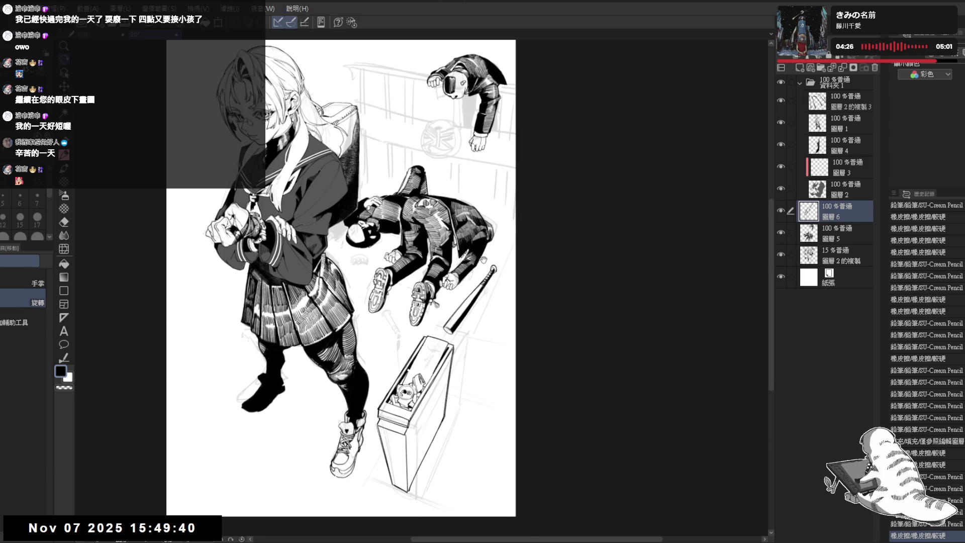
key("h")
key("h")
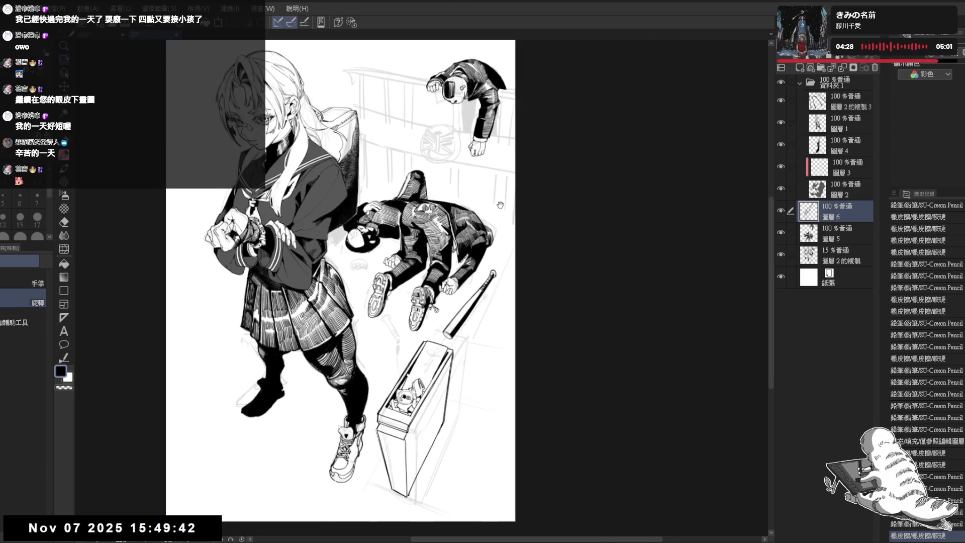
mouse_move(402, 248)
left_mouse_down()
mouse_move(417, 259)
mouse_move(436, 235)
left_mouse_up()
scroll(428, 251, "down", 1)
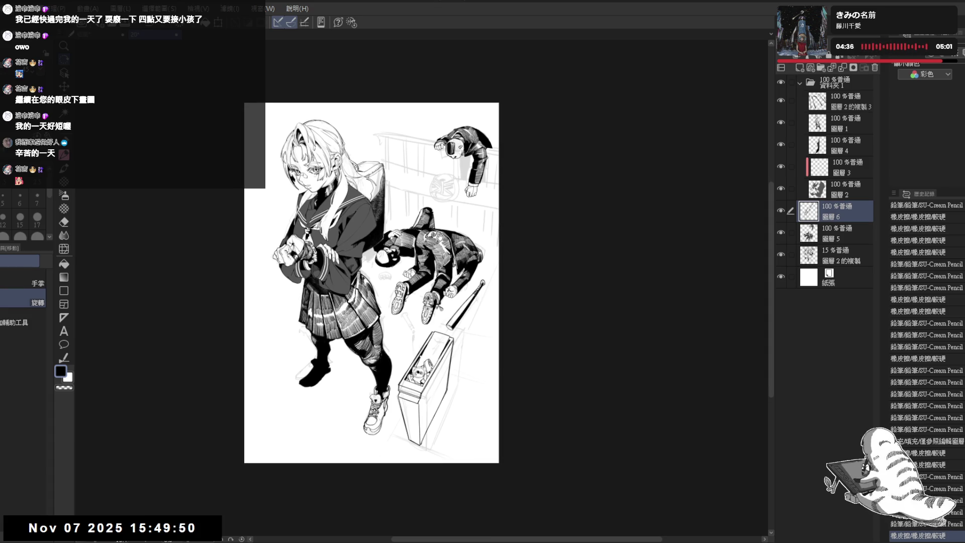
scroll(415, 276, "up", 2)
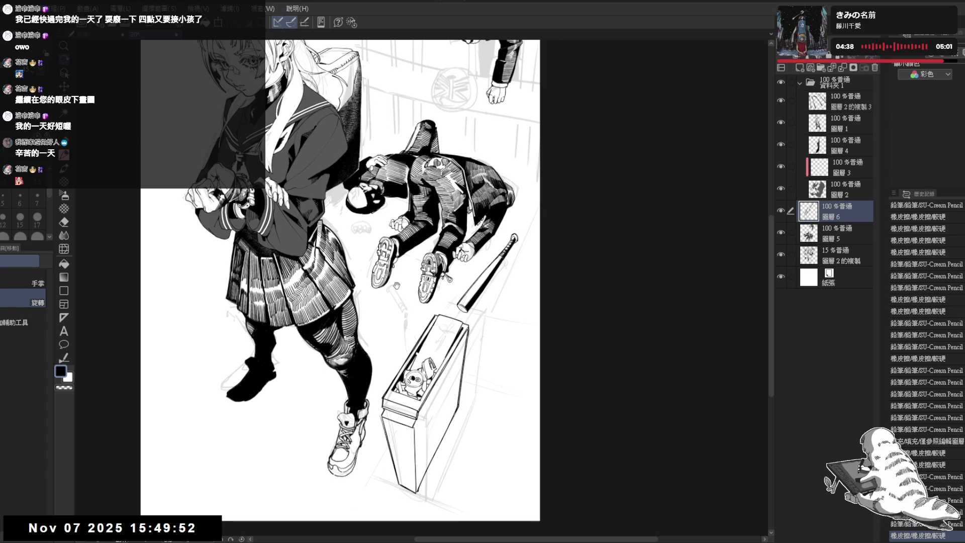
Add a pencil touch-up stroke to the fallen men's linework and reset the view upright.
left_click_drag(391, 285, 390, 324)
left_click_drag(419, 268, 361, 367)
key("ctrl+0")
scroll(518, 252, "up", 2)
key("e")
key("p")
scroll(479, 226, "up", 2)
Erase a stray dot and hide the faint 15% sketch layer.
key("e")
left_click(504, 188)
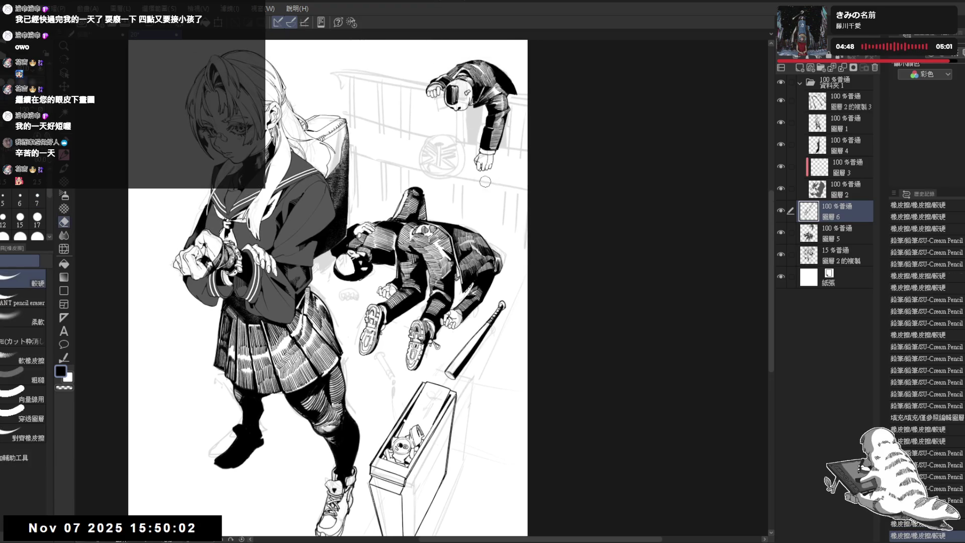
left_click(781, 254)
scroll(549, 350, "down", 1)
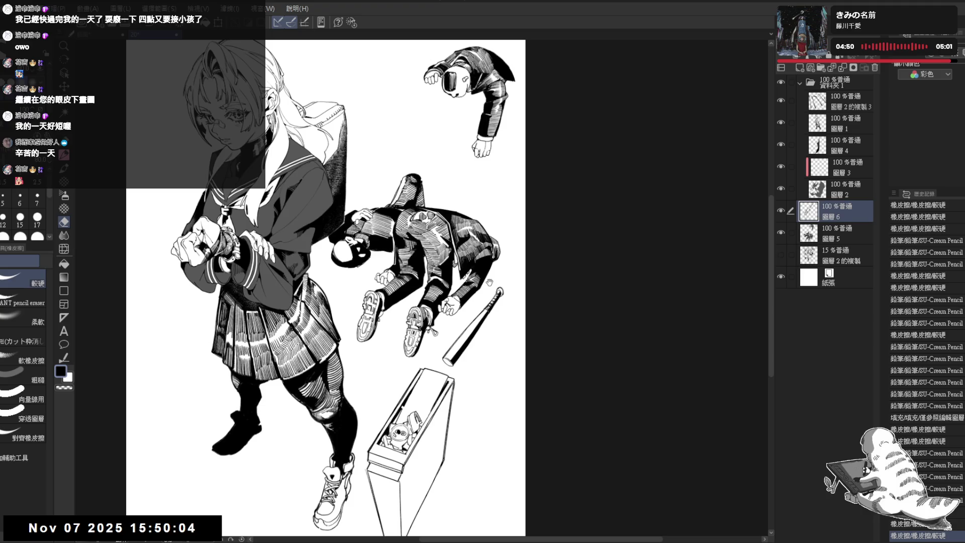
left_click_drag(517, 206, 531, 256)
Lasso the man leaning over the railing, shift him left, and deselect.
key("m")
mouse_move(455, 92)
left_mouse_down()
mouse_move(420, 114)
mouse_move(578, 103)
mouse_move(528, 131)
mouse_move(493, 123)
mouse_move(480, 134)
left_mouse_up()
key("alt+bracketleft")
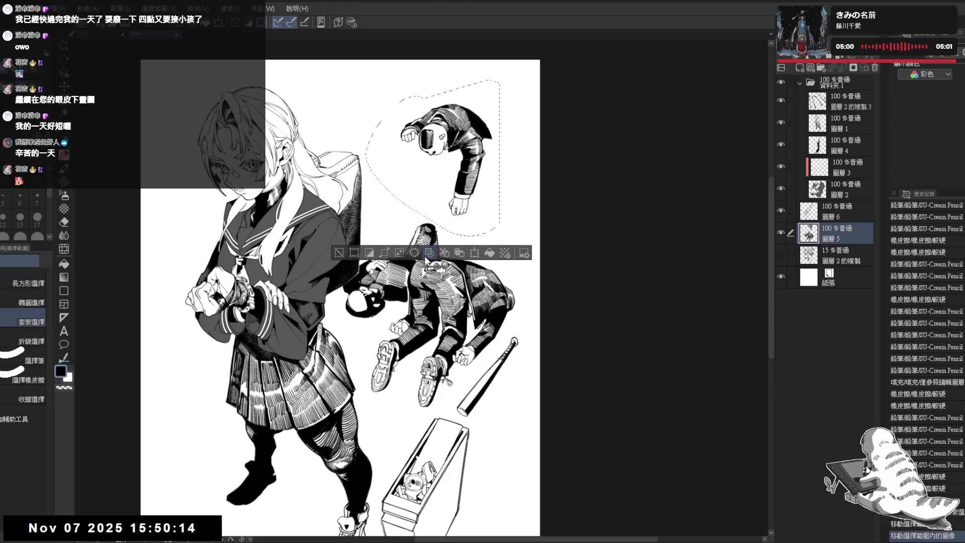
key("ctrl+d")
scroll(421, 203, "down", 3)
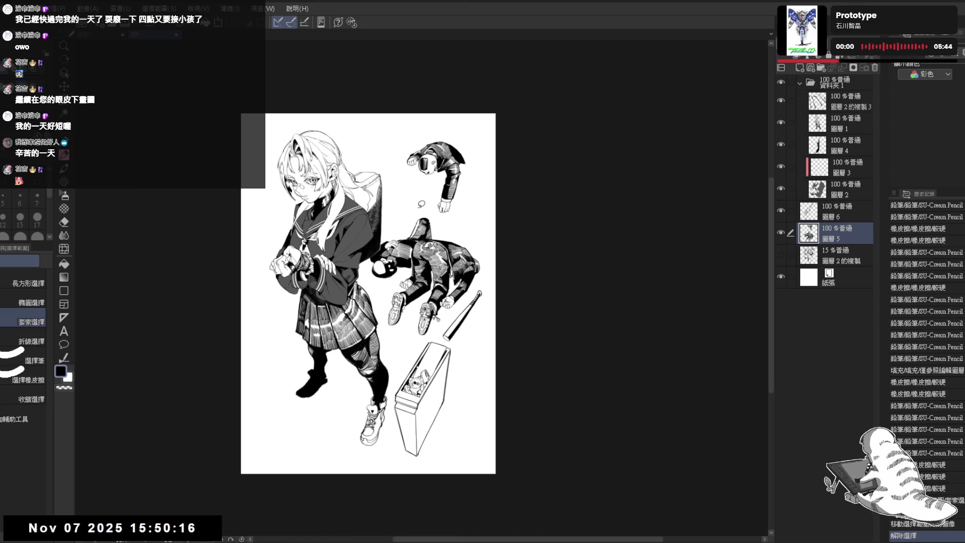
key("h")
key("h")
left_click_drag(406, 178, 405, 162)
Erase a small bit of stray linework from the page.
key("e")
key("minus")
left_click_drag(474, 306, 470, 273)
key("ctrl+at")
left_click_drag(465, 321, 478, 306)
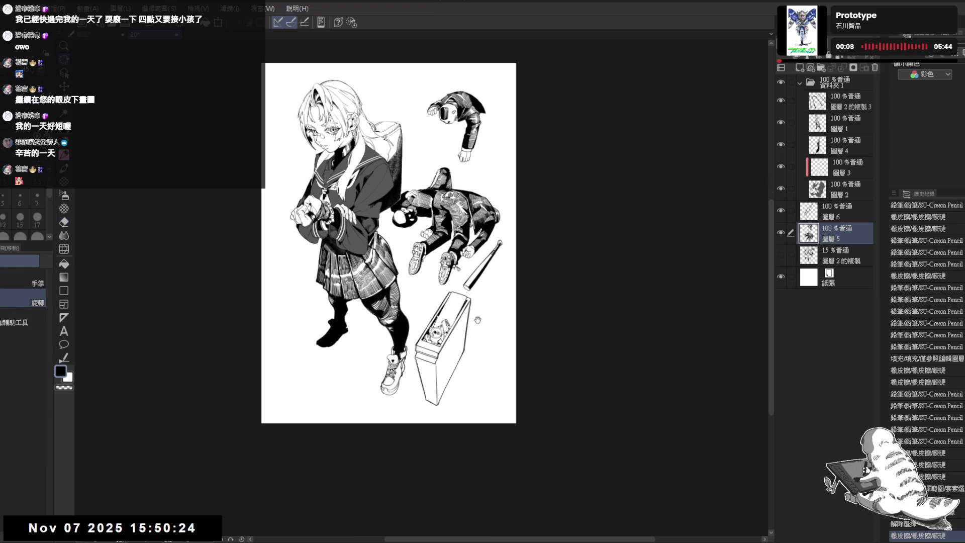
key("p")
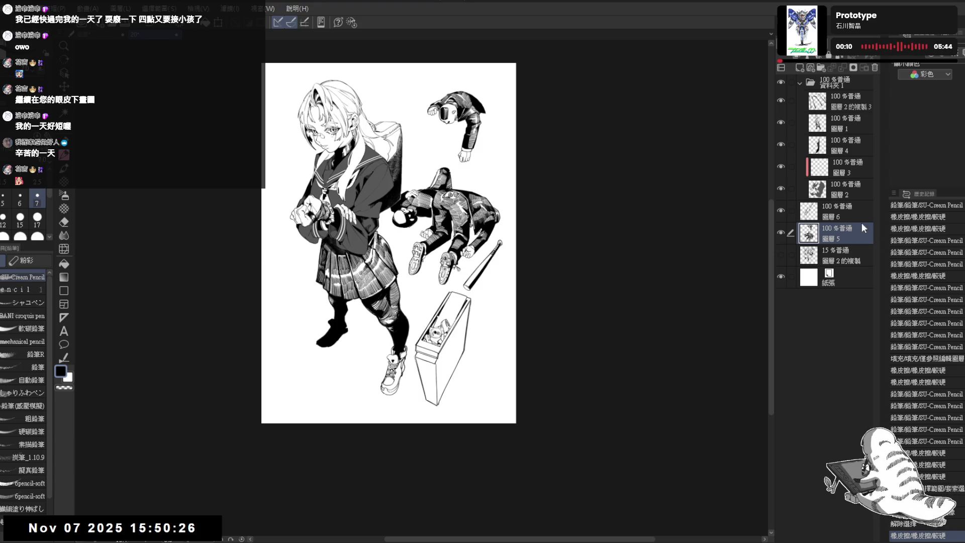
left_click_drag(466, 232, 472, 244)
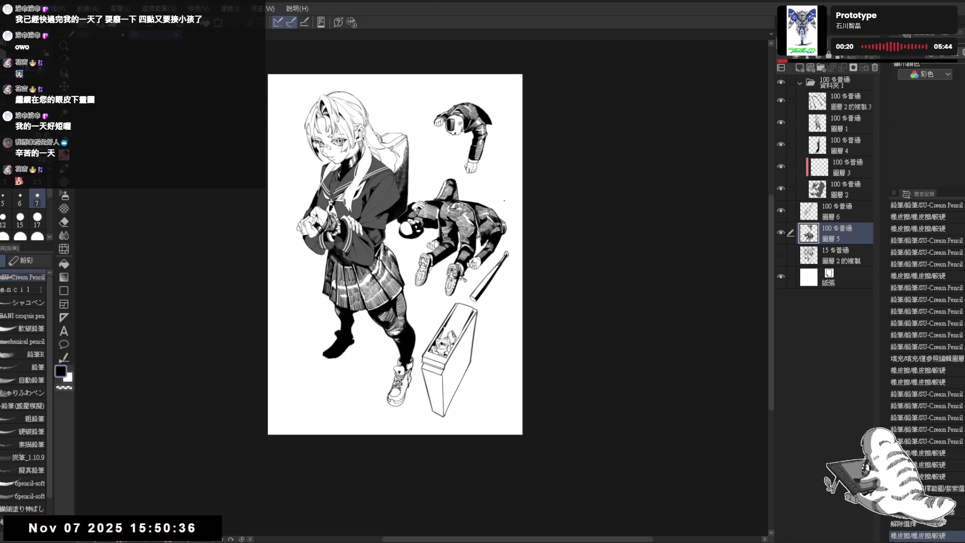
scroll(380, 181, "up", 5)
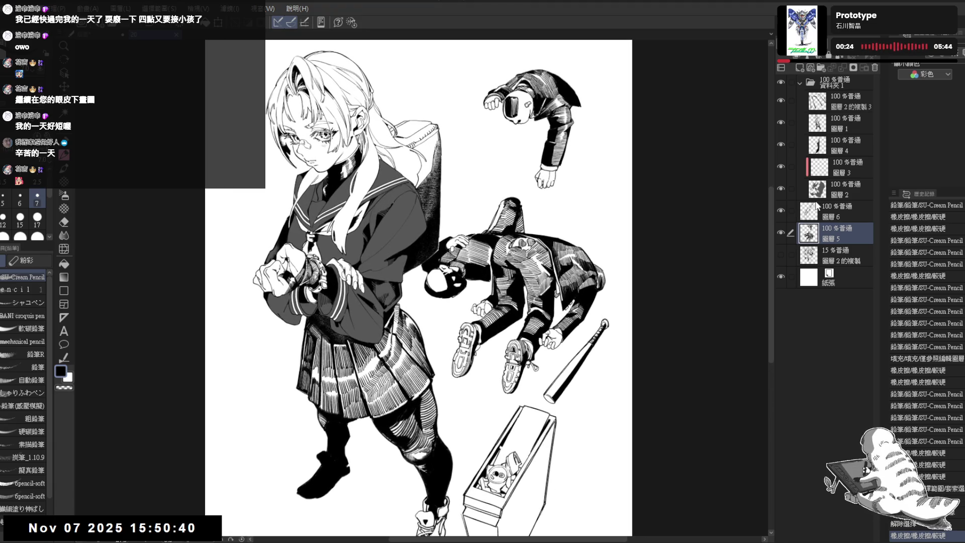
Toggle the uniform's grey tone layer off and on and mirror the view to compare.
left_click(781, 189)
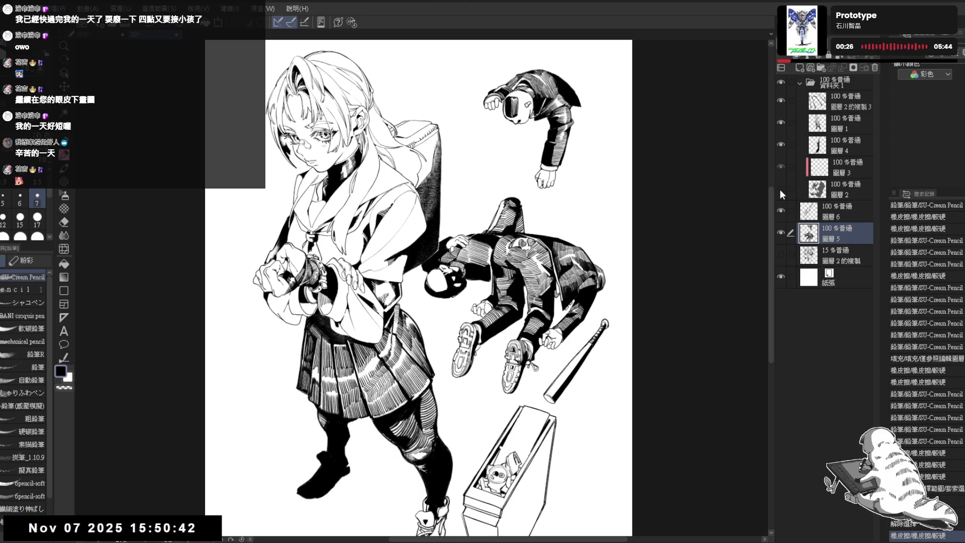
left_click(779, 189)
key("h")
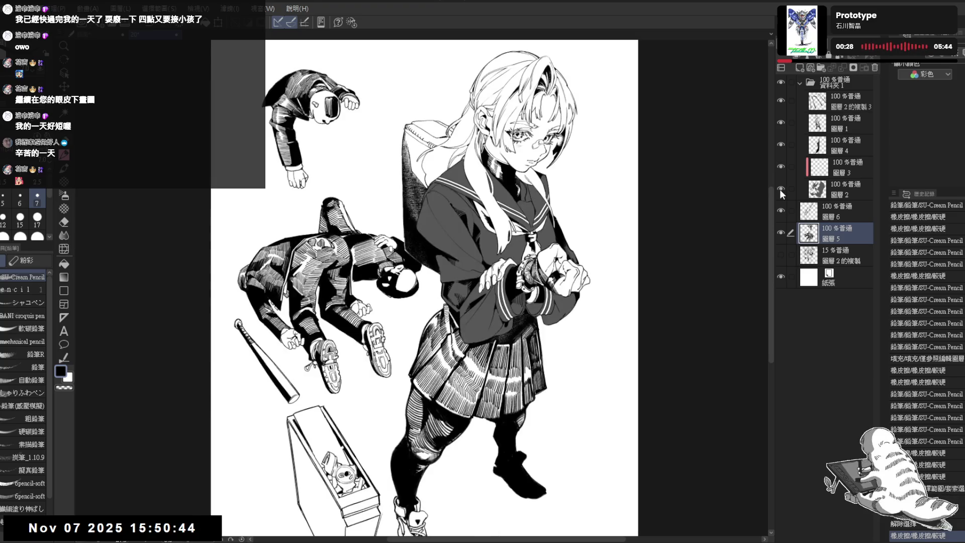
key("h")
scroll(474, 243, "up", 2)
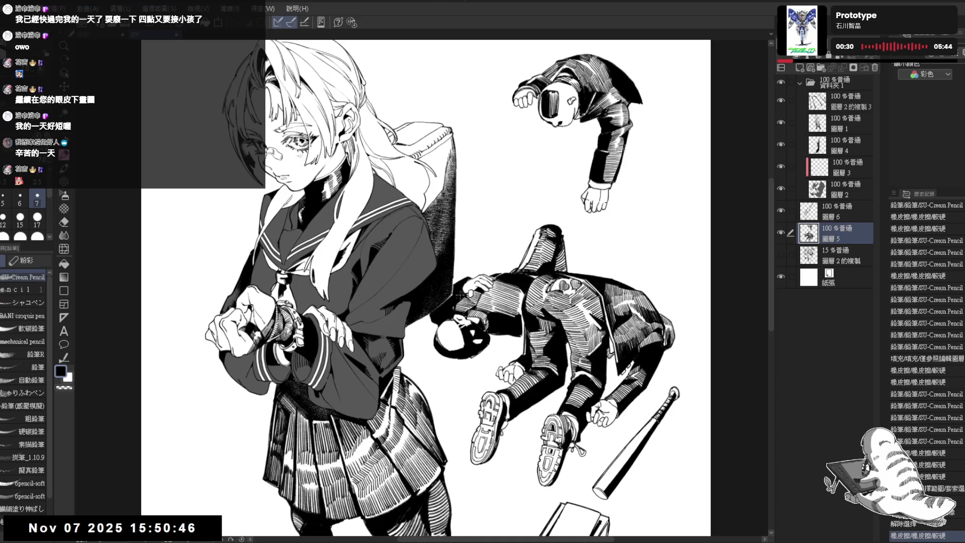
Clear the backpack's grey tone layer and set Auto Select to refer to other layers.
left_click(844, 146)
left_click(780, 144)
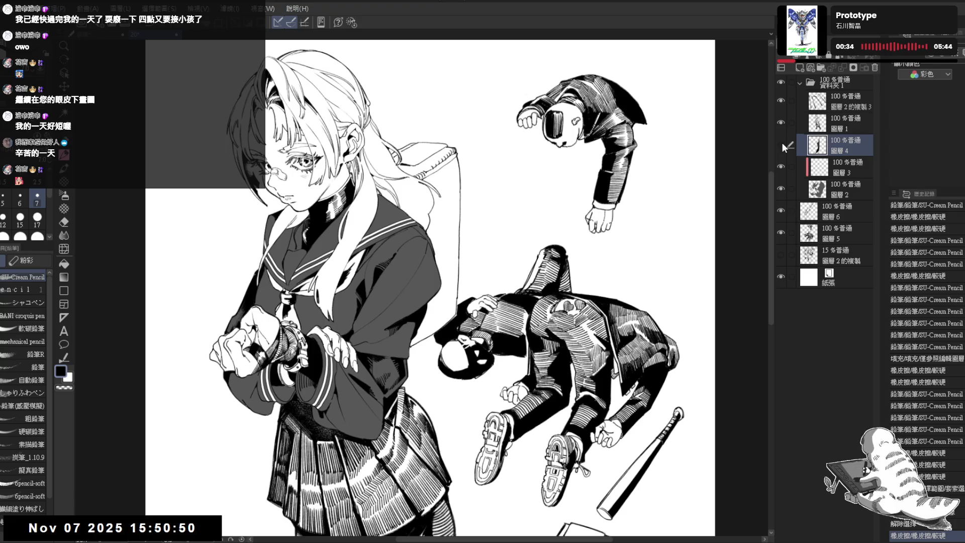
left_click(782, 144)
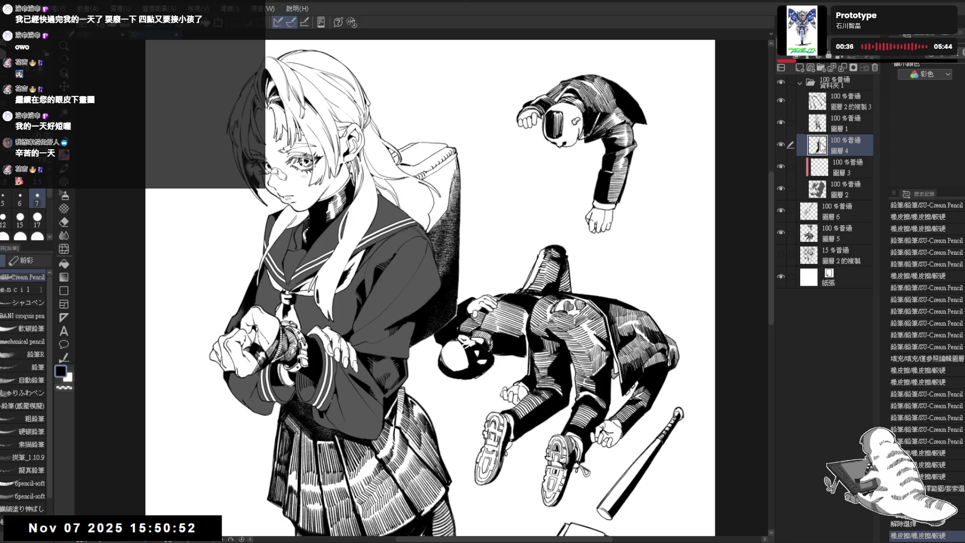
key("Delete")
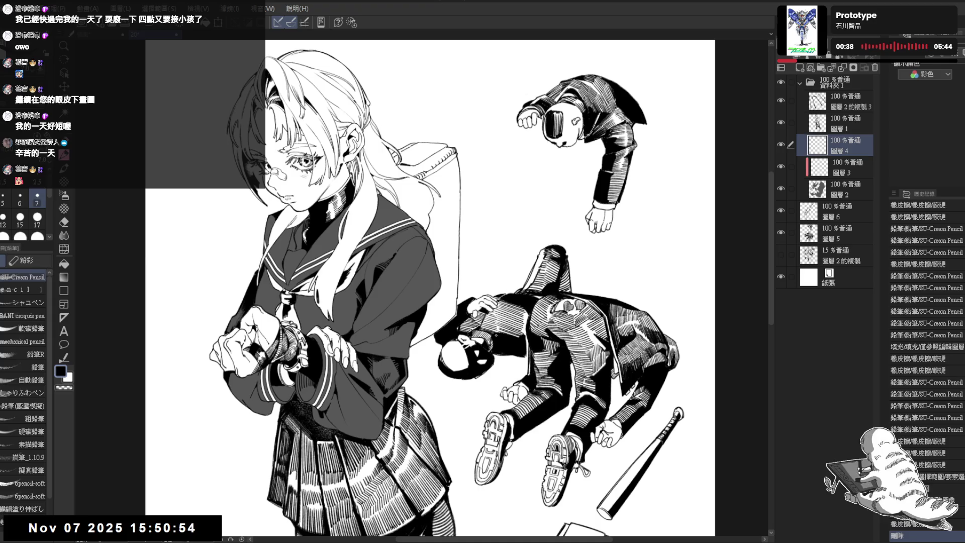
key("w")
left_click(36, 303)
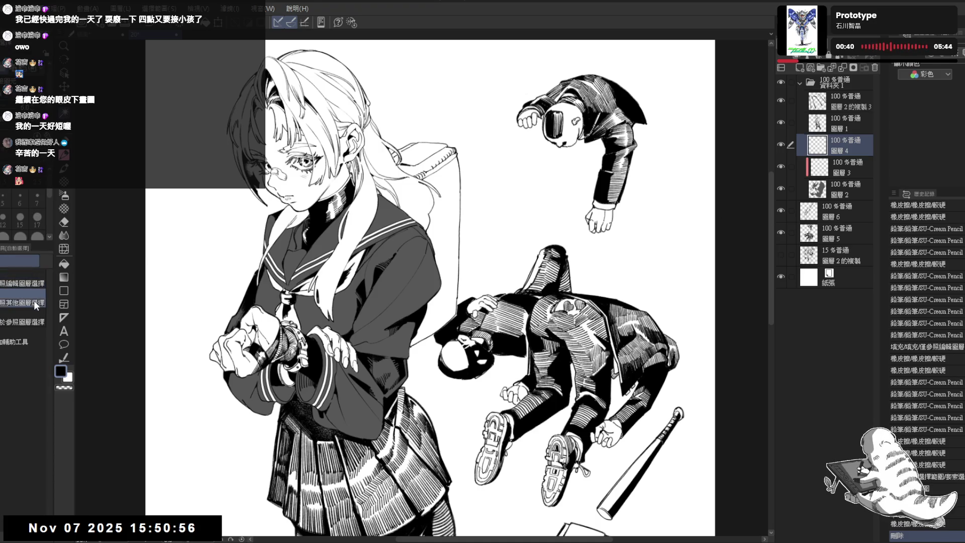
Auto-select the enclosed backpack area, fill it solid black, and deselect.
left_click(433, 334)
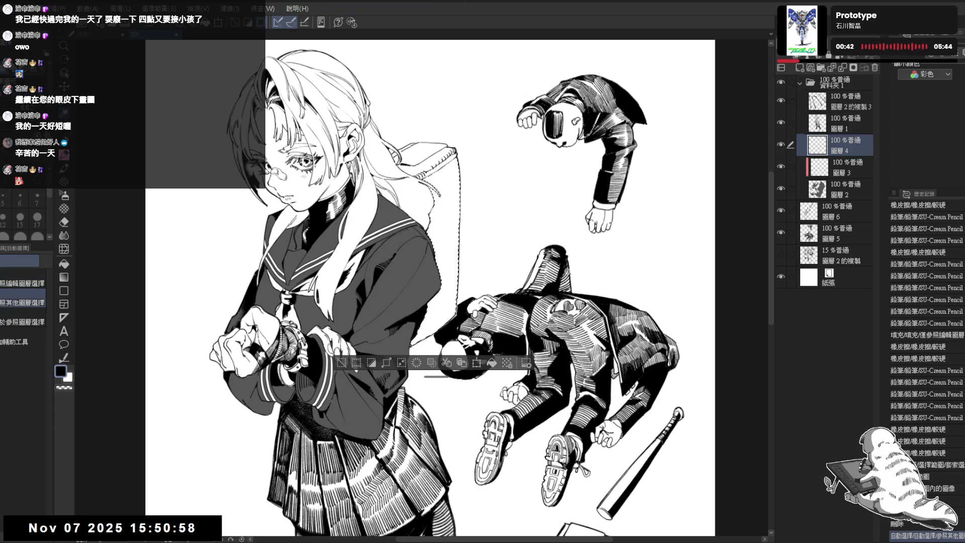
key("alt+BackSpace")
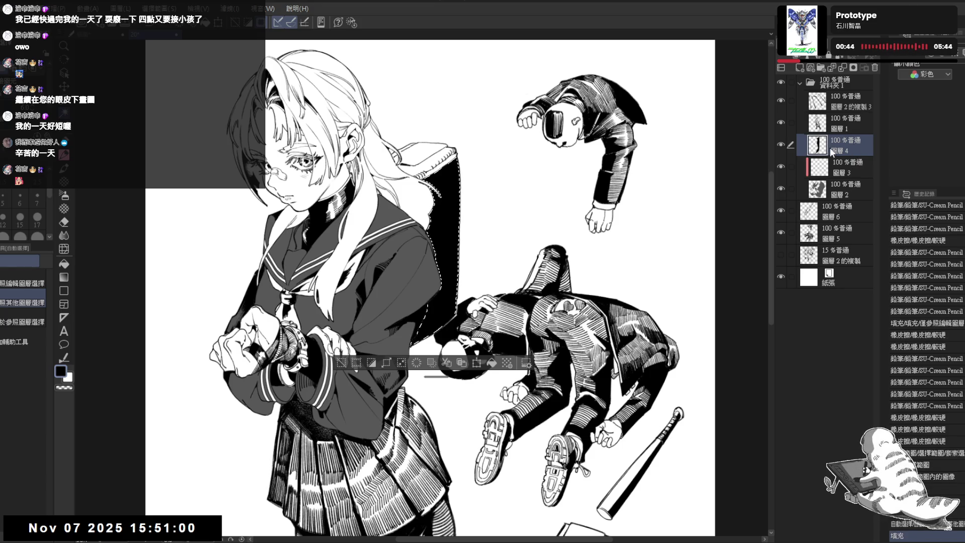
key("ctrl+d")
scroll(516, 200, "down", 3)
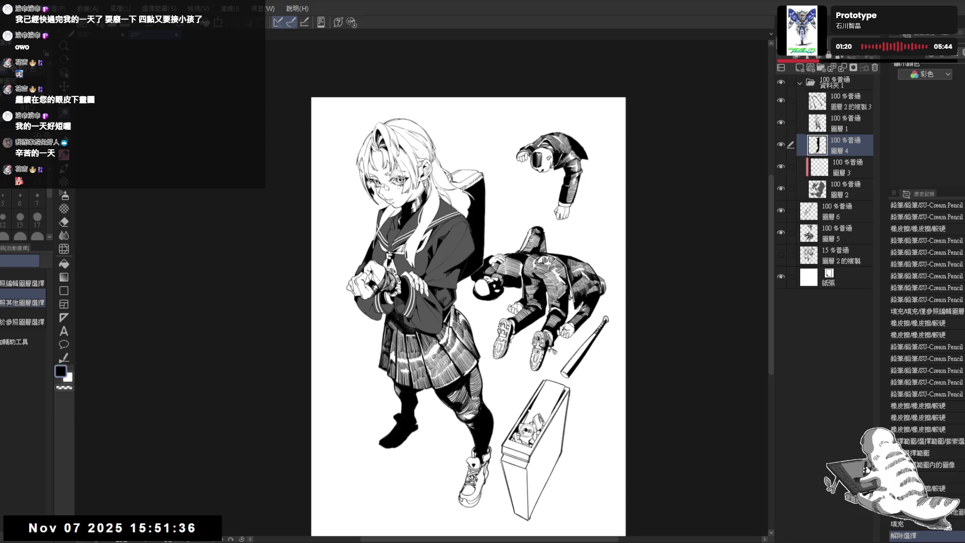
scroll(524, 168, "up", 2)
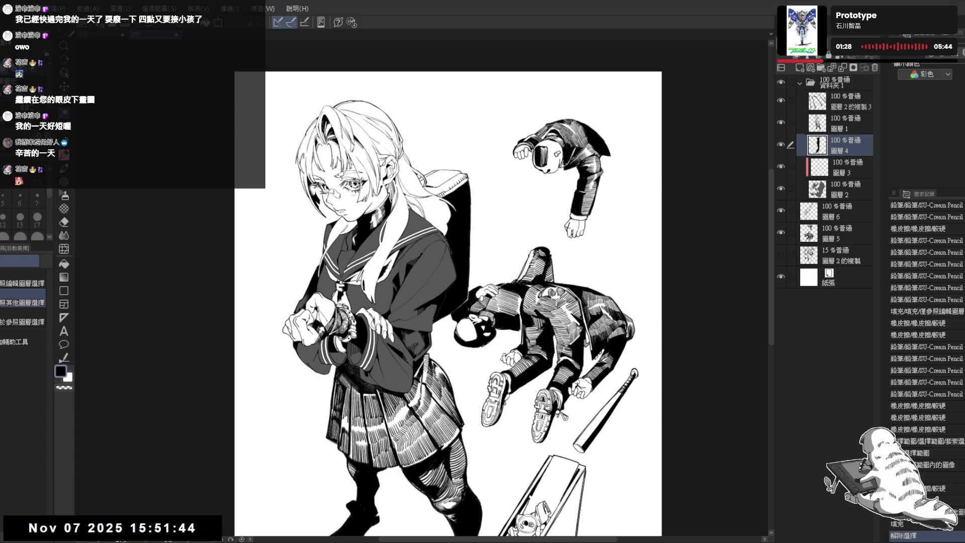
Show the 15% sketch layer 圖層 2的複製, select it, and add a new raster layer above.
left_click_drag(640, 196, 621, 194)
left_click(781, 254)
left_click_drag(594, 263, 587, 261)
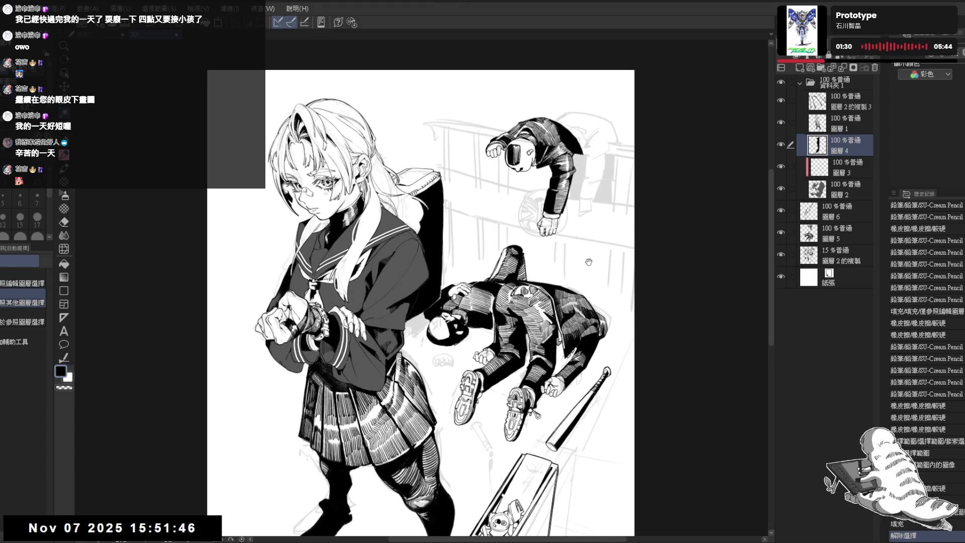
left_click(849, 255)
left_click_drag(720, 148, 693, 190)
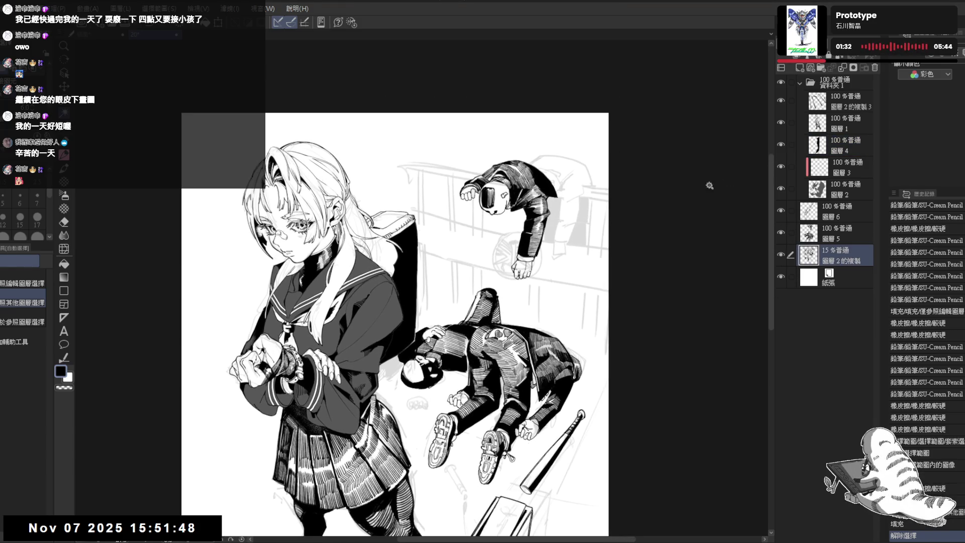
key("p")
left_click(800, 67)
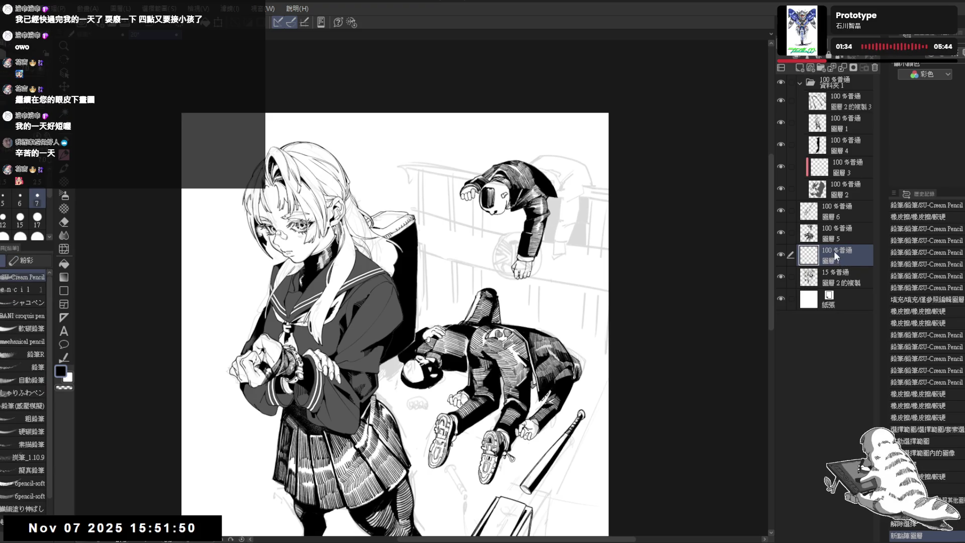
Pencil the railing's long top bar in a rotated view, erasing and darkening parts of it.
left_click_drag(394, 171, 374, 170)
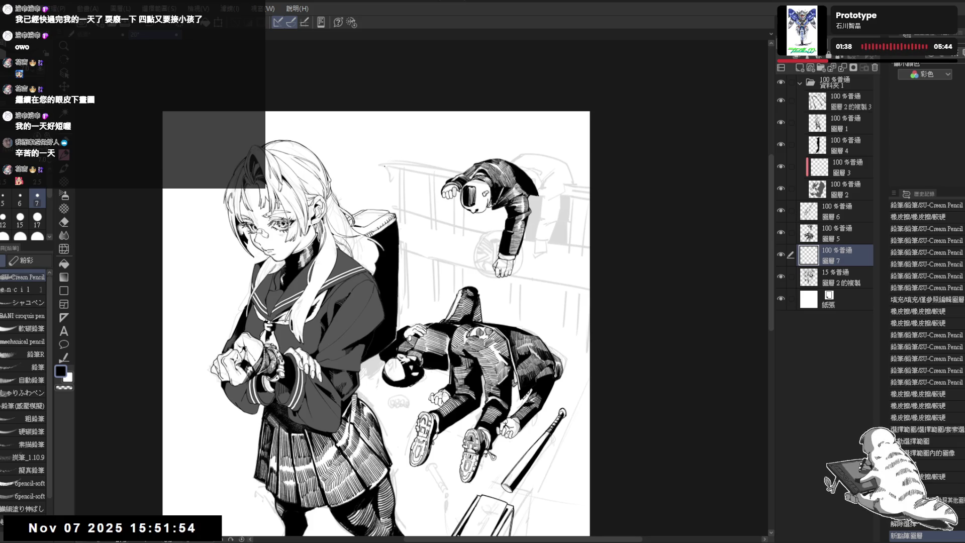
mouse_move(486, 151)
left_mouse_down()
mouse_move(455, 180)
mouse_move(452, 208)
mouse_move(431, 215)
mouse_move(472, 249)
left_mouse_up()
left_click(455, 180)
left_click_drag(425, 211, 467, 246)
key("ctrl+@")
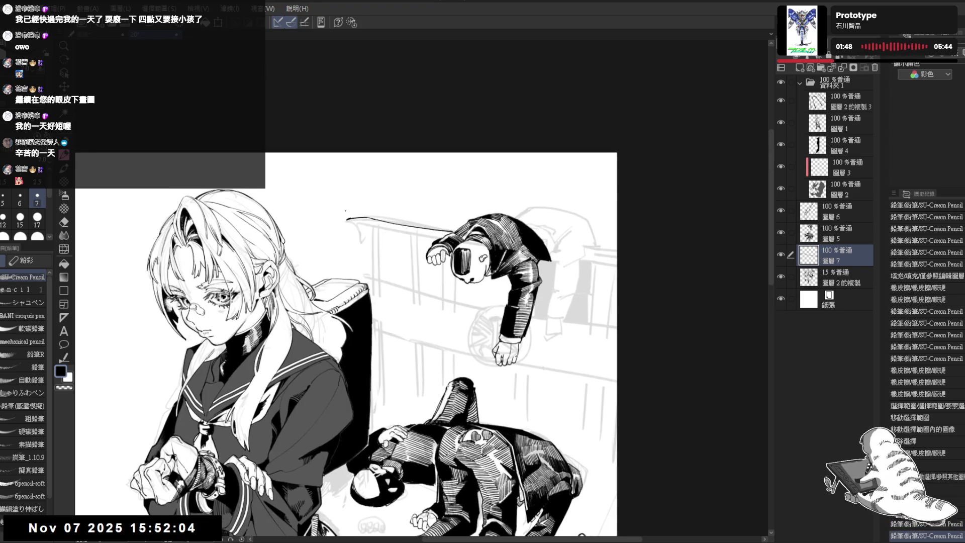
key("e")
left_click_drag(351, 215, 341, 215)
key("p")
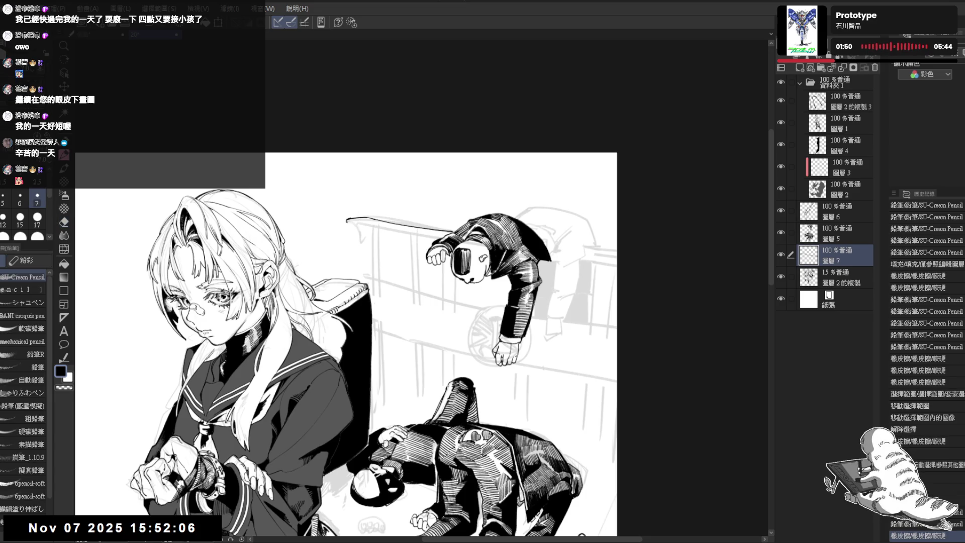
left_click_drag(452, 201, 502, 352)
left_click_drag(425, 210, 476, 419)
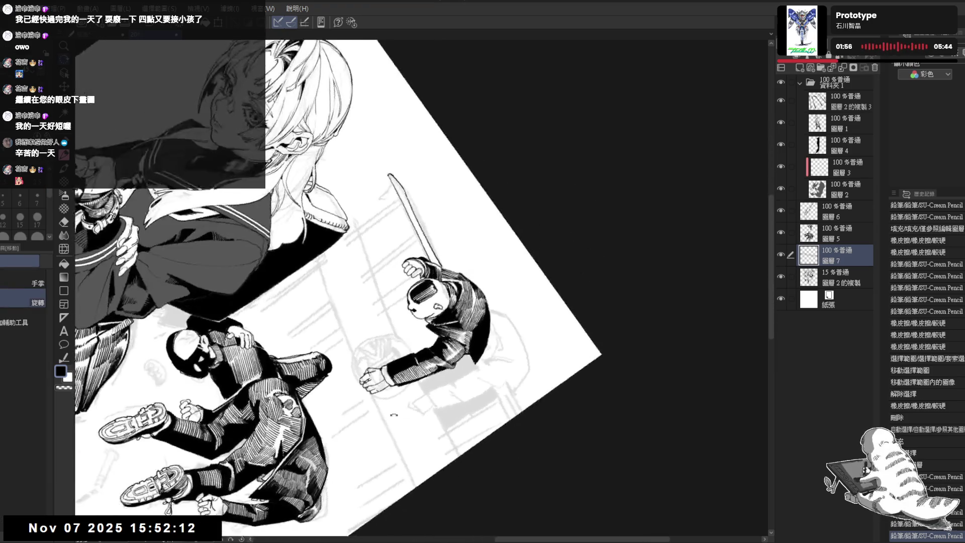
Try short pencil strokes near the fallen man's arm, undoing two, then straighten and zoom out.
left_click_drag(427, 317, 397, 284)
left_click_drag(448, 338, 469, 380)
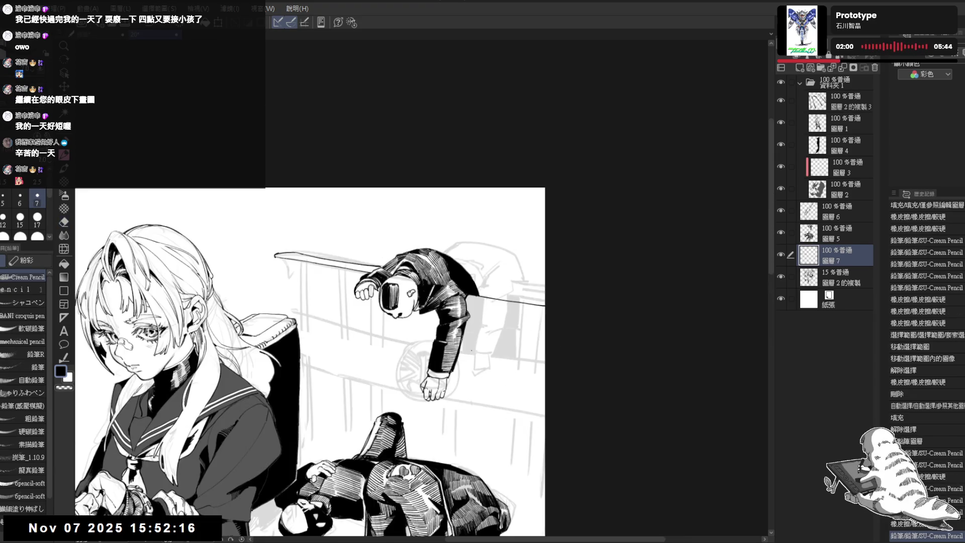
left_click_drag(412, 272, 422, 231)
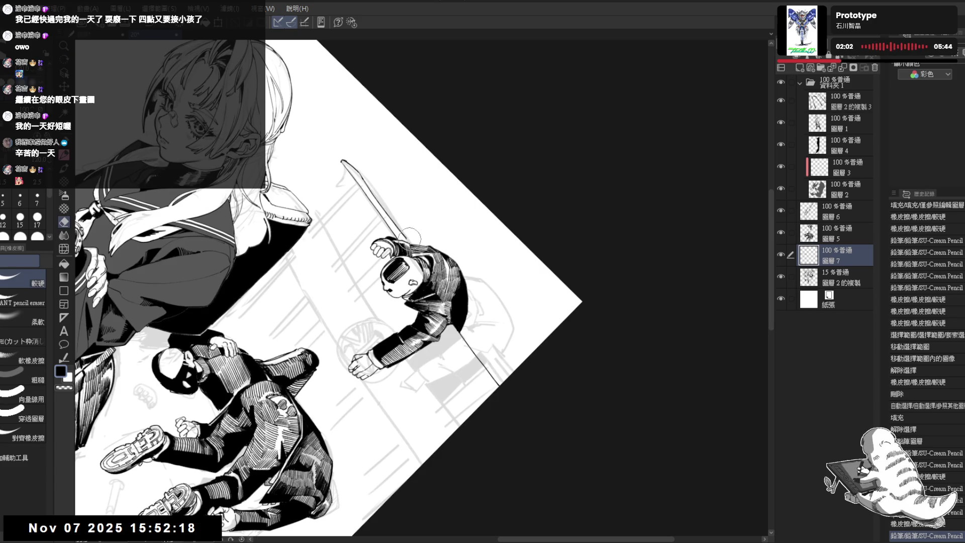
key("p")
left_click_drag(452, 346, 467, 377)
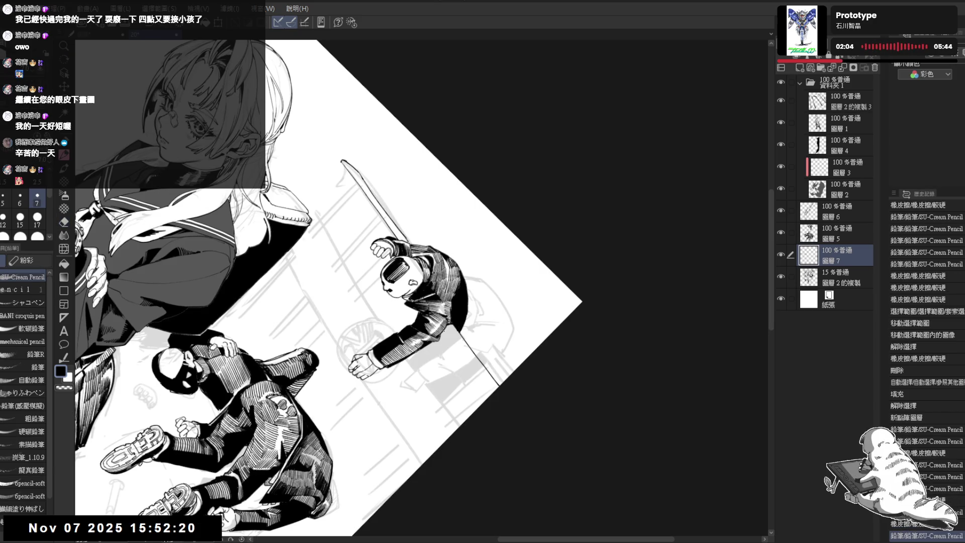
left_click_drag(444, 329, 470, 370)
left_click_drag(450, 335, 477, 378)
key("ctrl+z")
left_click_drag(447, 332, 479, 379)
key("ctrl+z")
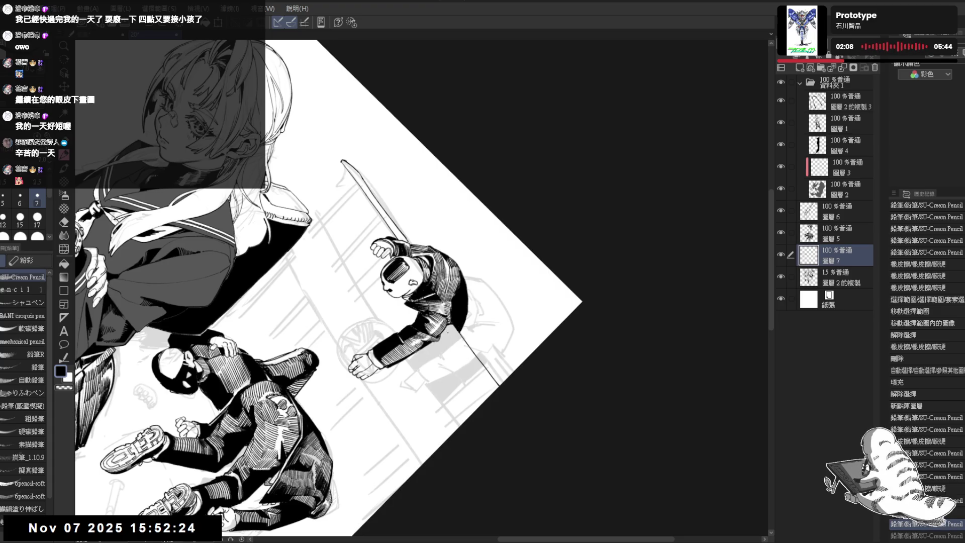
key("ctrl+at")
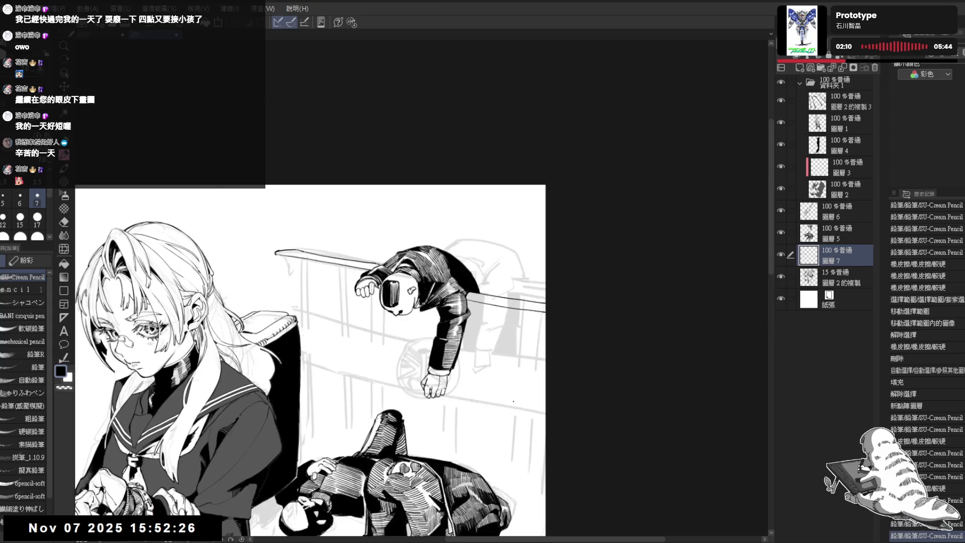
left_click_drag(480, 279, 475, 233)
key("ctrl+minus")
Erase stray marks and add pencil strokes alongside the railing line near the slumped man.
key("h")
key("h")
key("e")
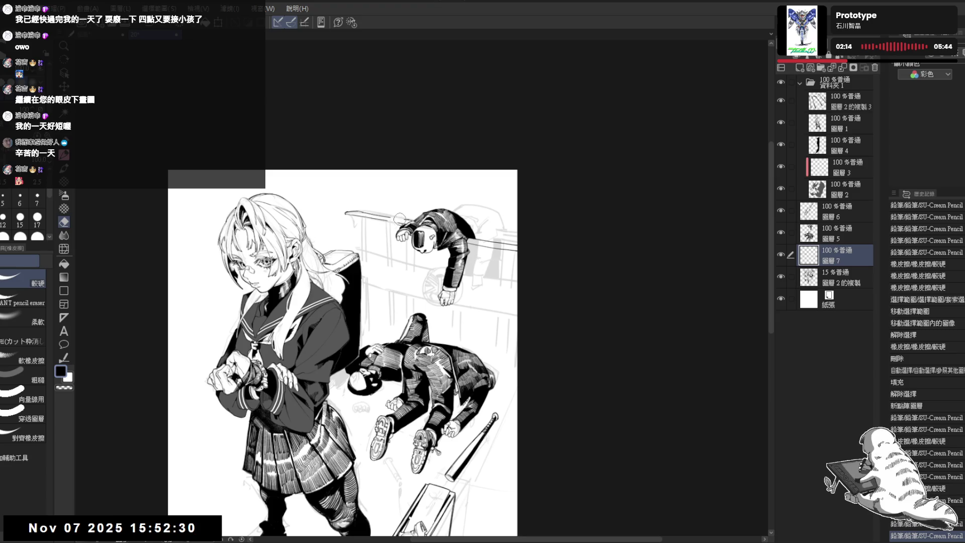
left_click(395, 217)
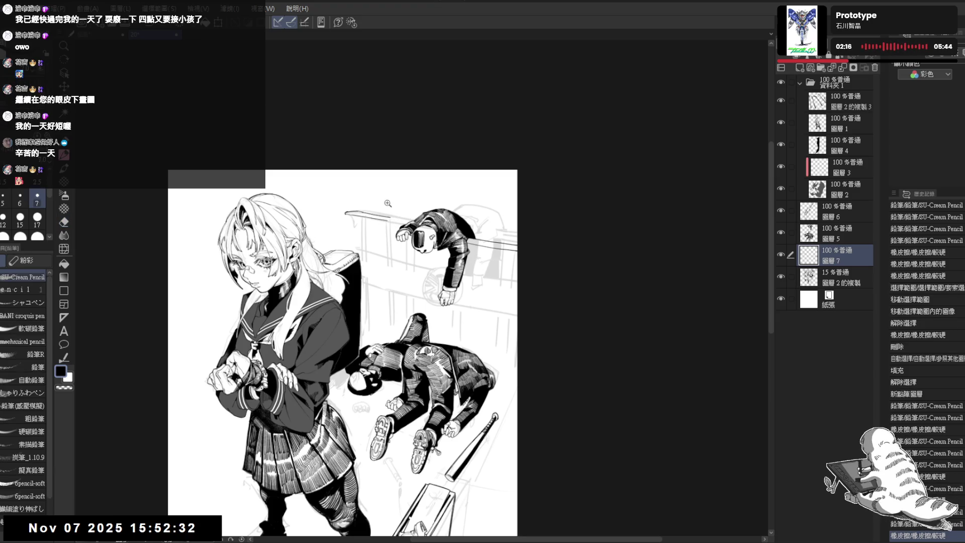
scroll(402, 216, "up", 3)
key("asciicircum")
key("asciicircum")
left_click_drag(436, 241, 424, 230)
key("p")
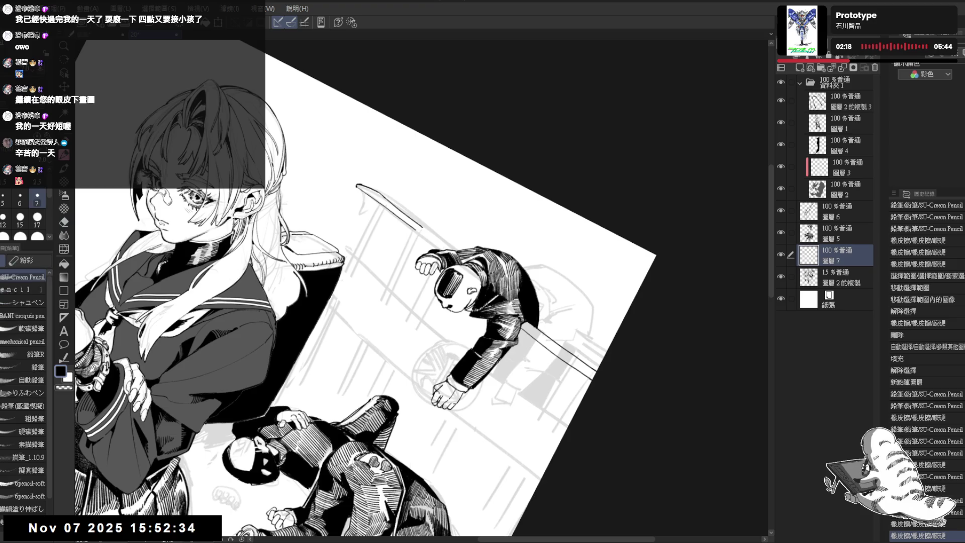
mouse_move(503, 312)
left_mouse_down()
mouse_move(577, 269)
mouse_move(565, 259)
left_mouse_up()
left_click(403, 266)
mouse_move(502, 226)
left_mouse_down()
mouse_move(523, 291)
mouse_move(483, 352)
left_mouse_up()
left_click_drag(393, 194, 431, 277)
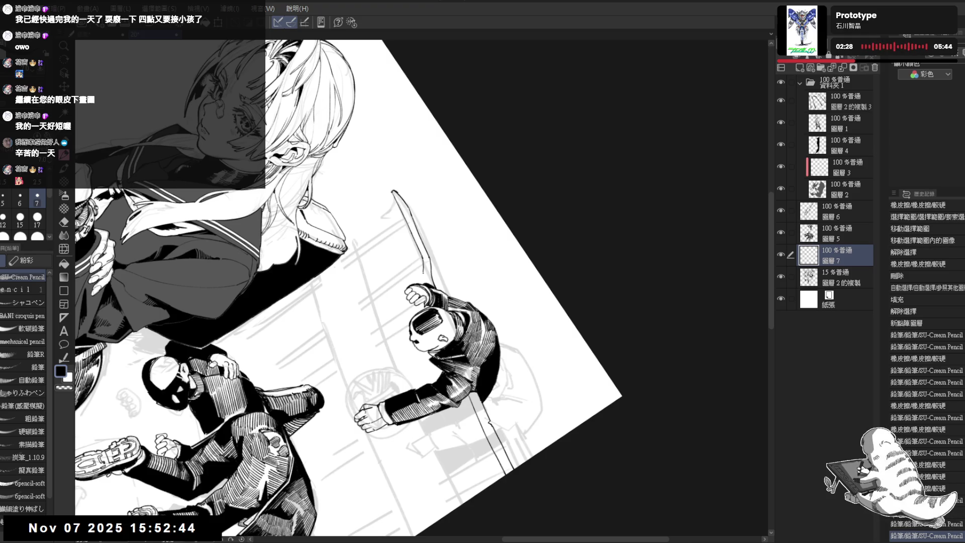
mouse_move(420, 256)
left_mouse_down()
mouse_move(438, 269)
mouse_move(424, 280)
left_mouse_up()
With the view upright again, add a short vertical tick at the railing's left end.
key("e")
key("p")
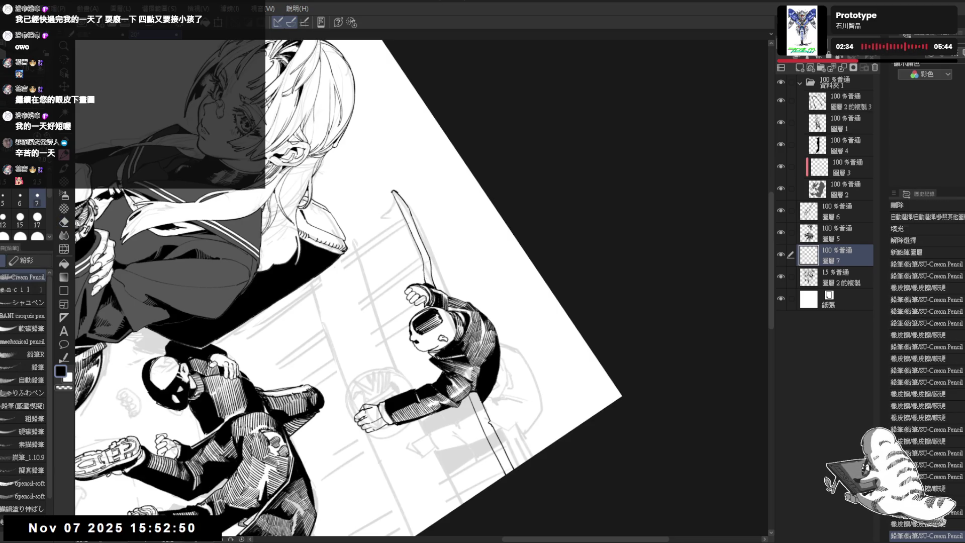
key("ctrl+0")
left_click_drag(562, 318, 552, 278)
key("e")
scroll(528, 262, "down", 2)
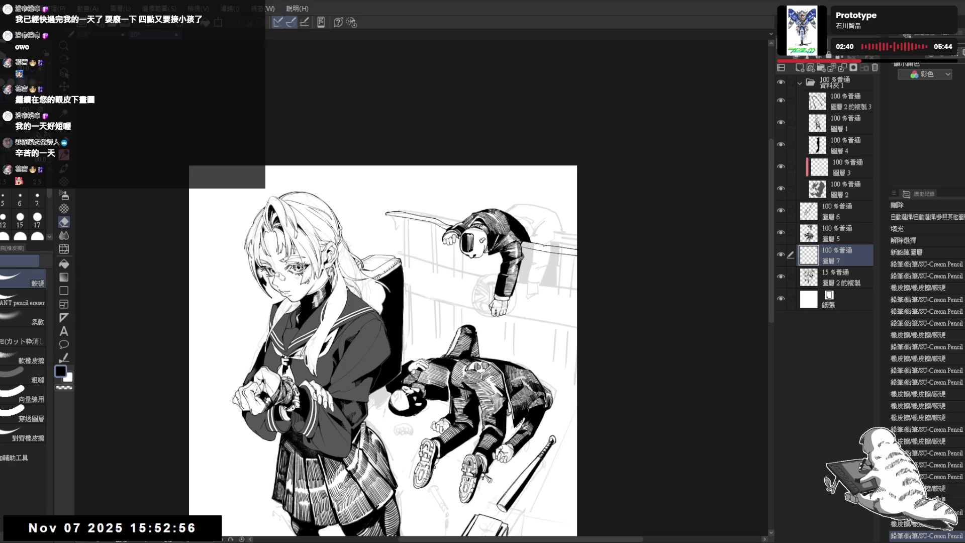
scroll(459, 224, "up", 2)
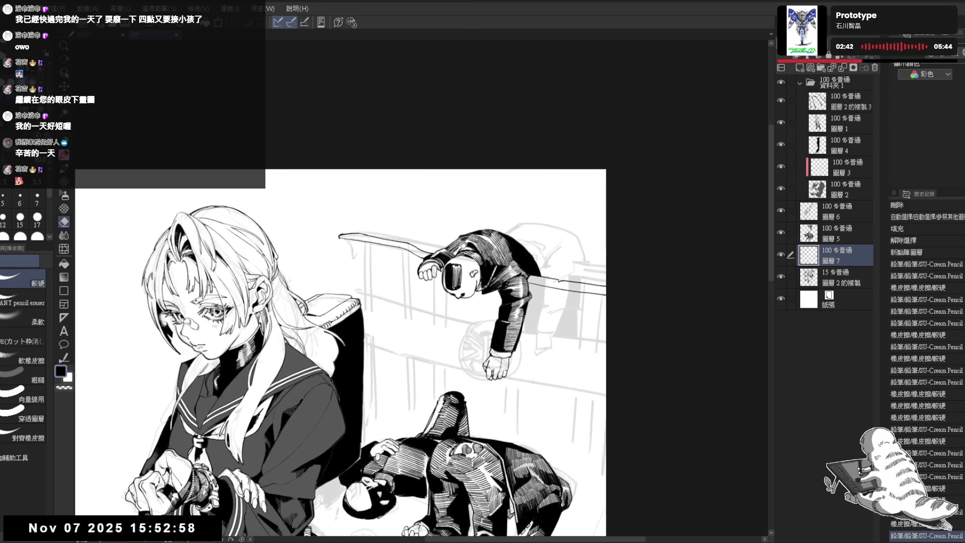
left_click_drag(457, 233, 453, 229)
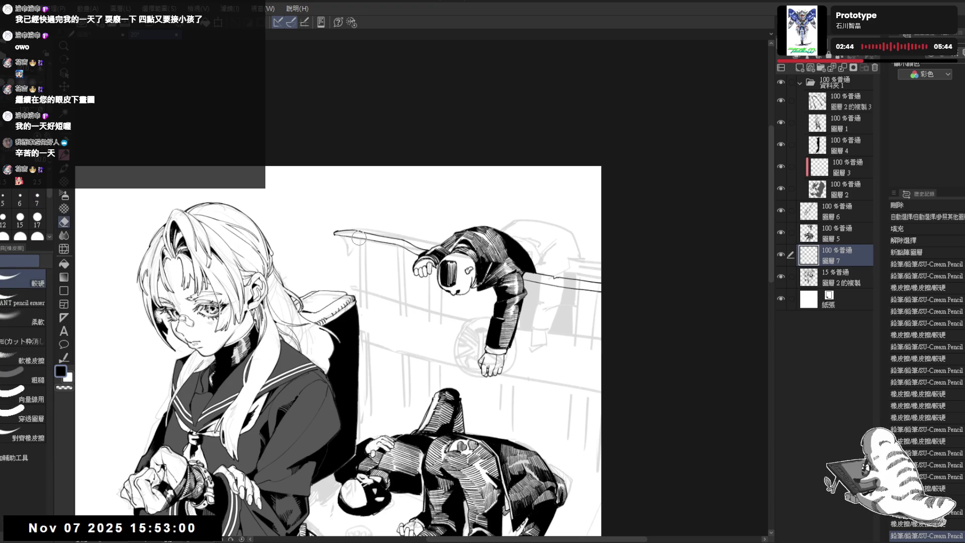
key("p")
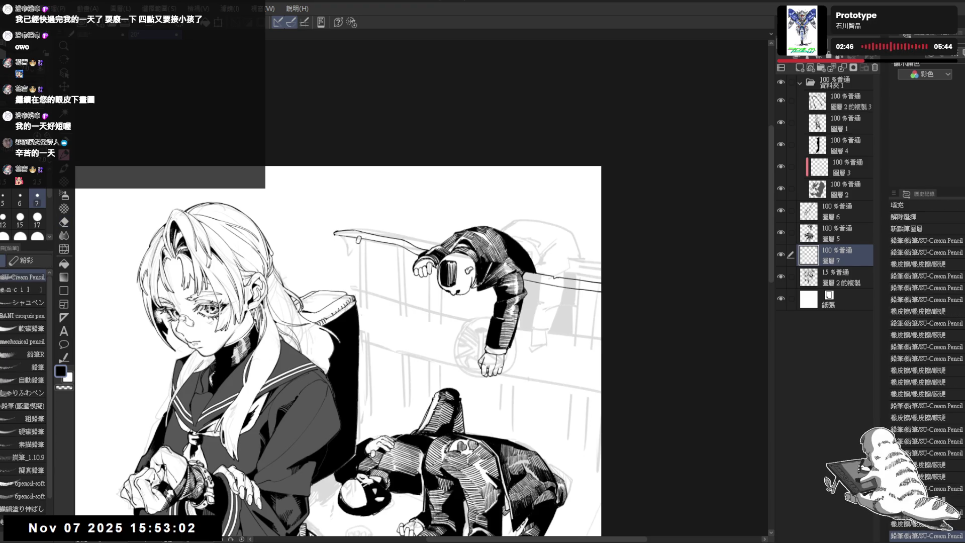
left_click_drag(396, 242, 396, 247)
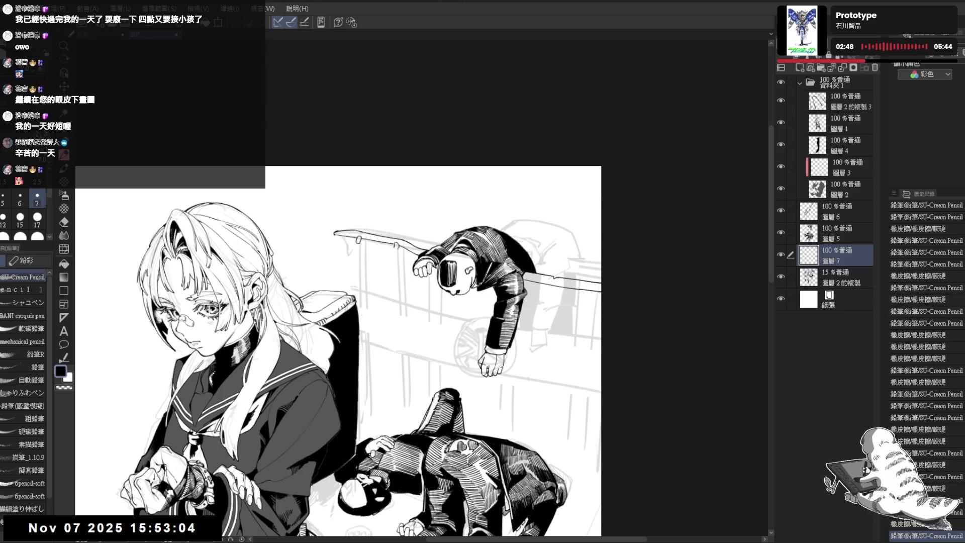
key("ctrl+z")
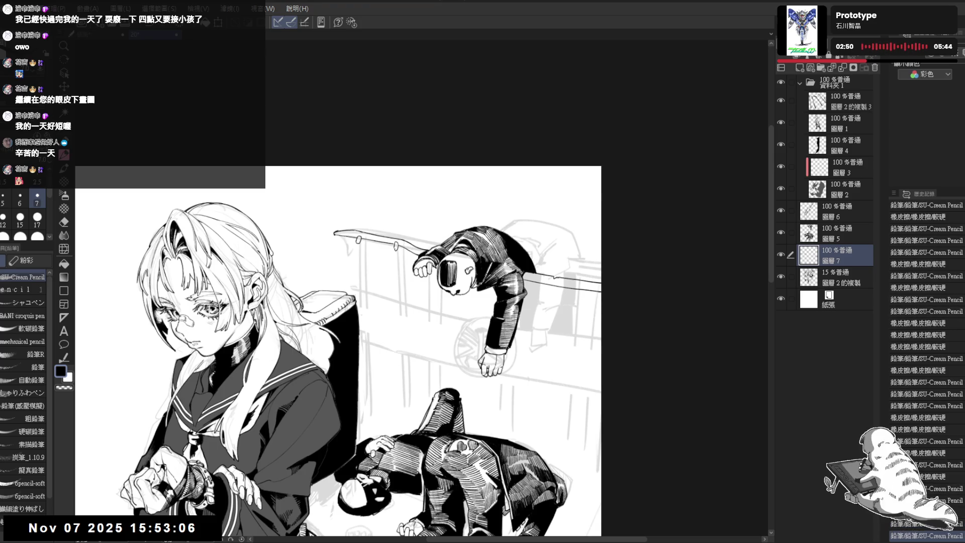
key("ctrl+y")
left_click_drag(416, 219, 431, 167)
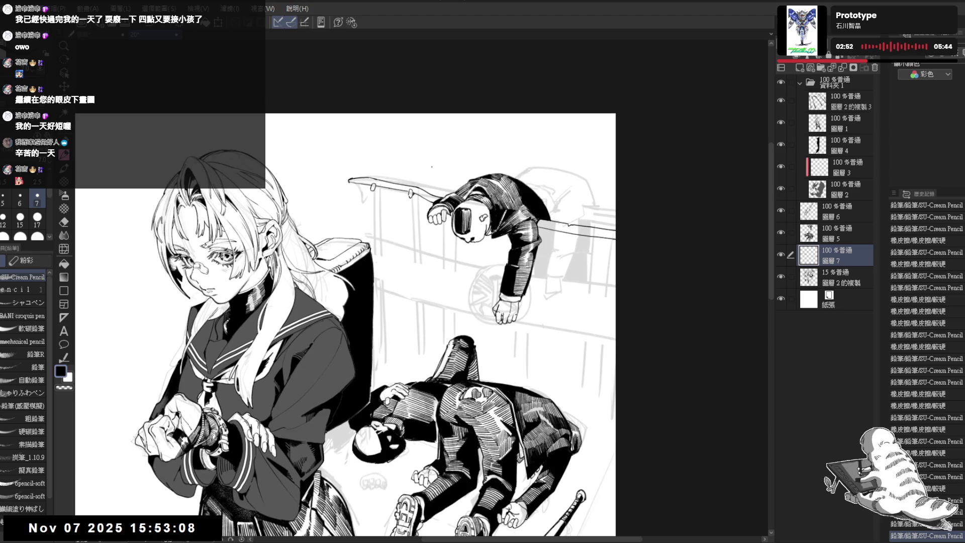
Draw the first thin vertical railing post line, redrawing it once.
scroll(446, 152, "down", 3)
left_click_drag(444, 131, 441, 139)
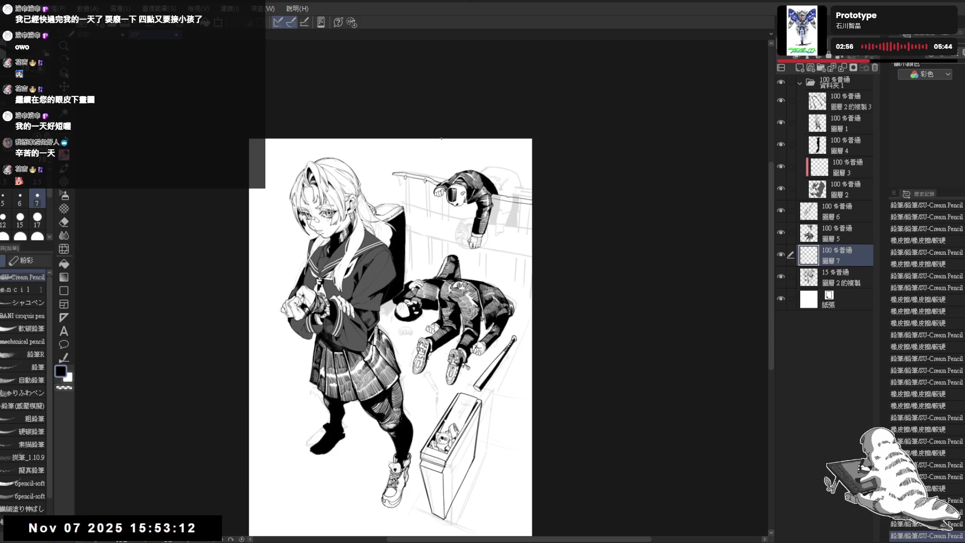
scroll(470, 226, "down", 2)
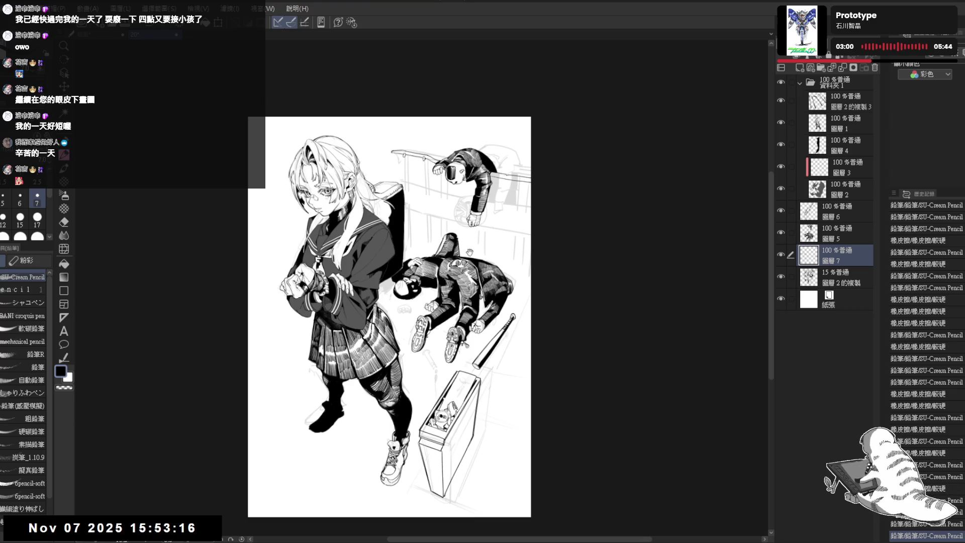
scroll(417, 161, "up", 3)
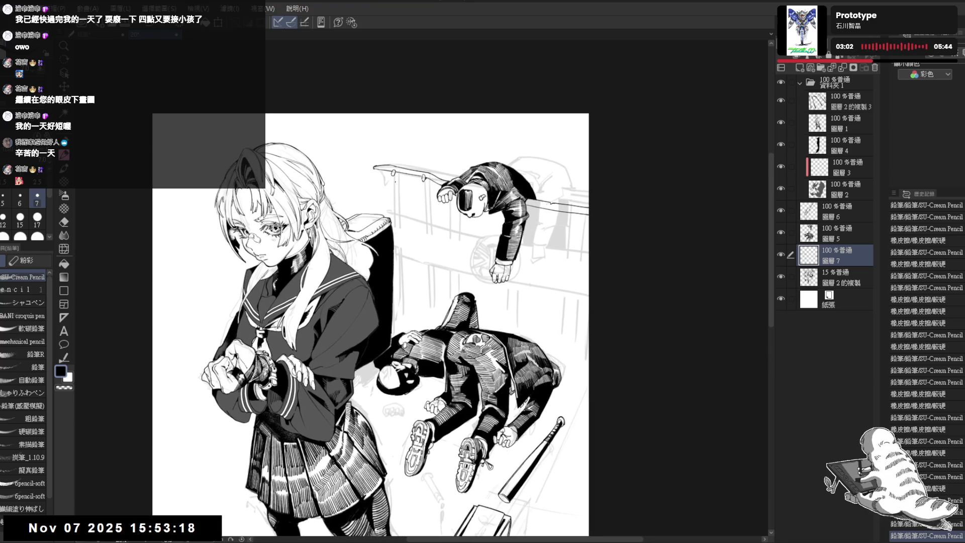
left_click_drag(393, 174, 392, 205)
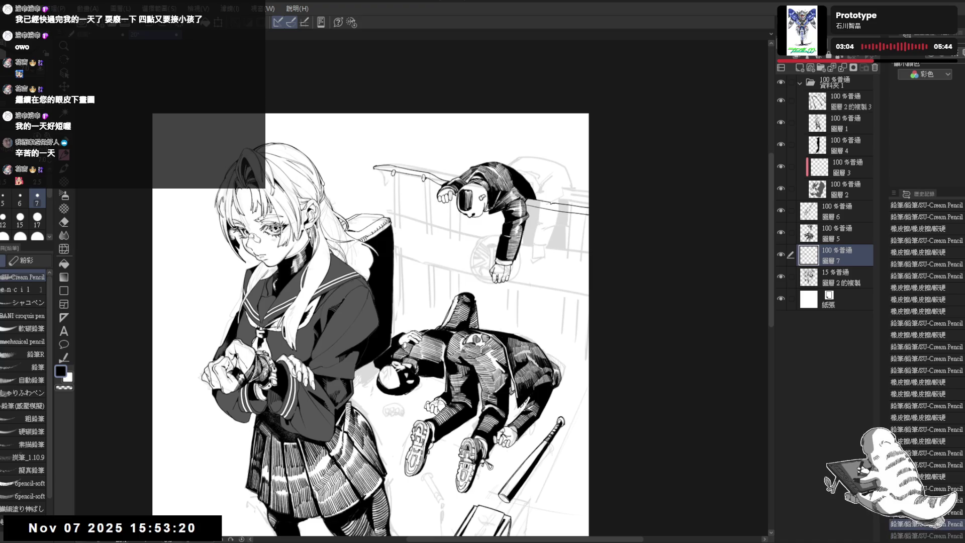
key("ctrl+z")
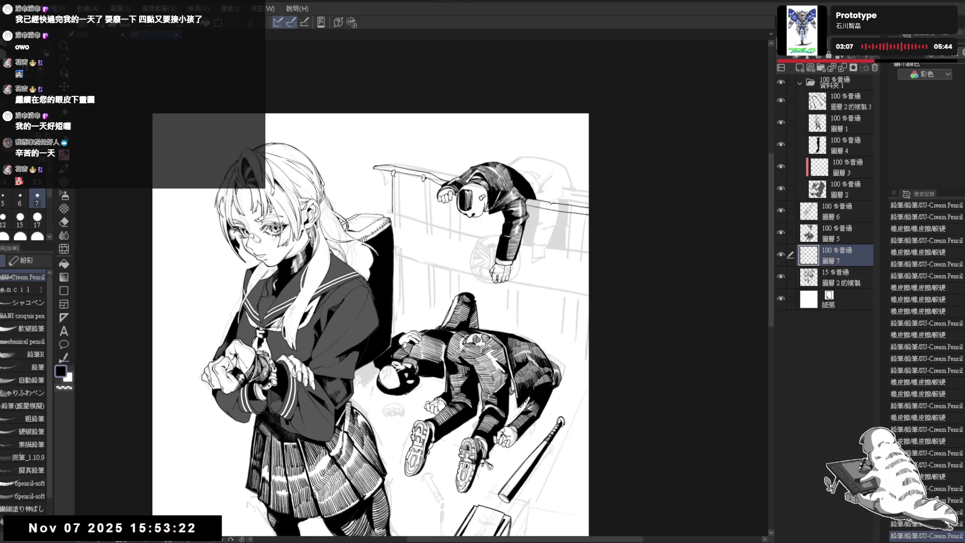
left_click_drag(395, 180, 395, 206)
Add two more vertical post lines on the railing, redrawing one after an undo.
scroll(463, 325, "up", 1)
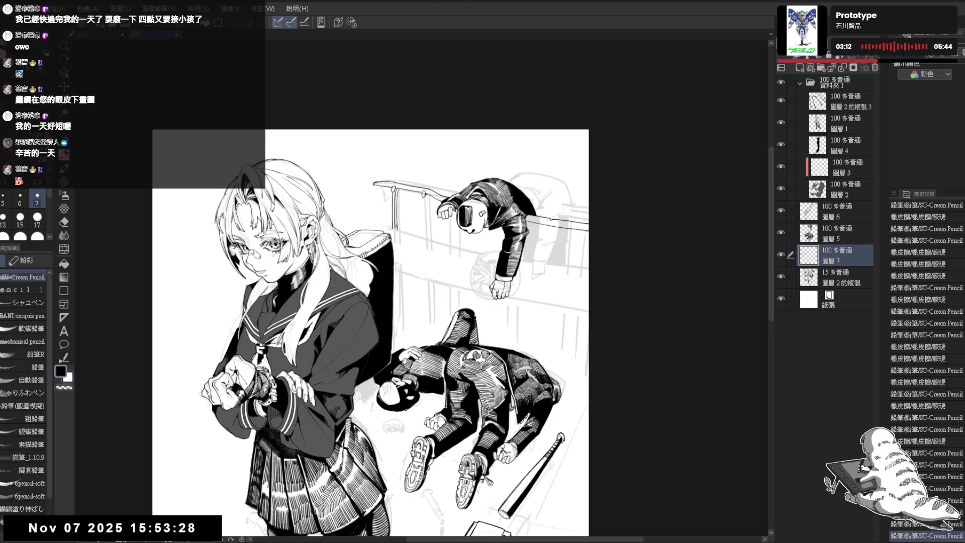
left_click_drag(401, 280, 401, 315)
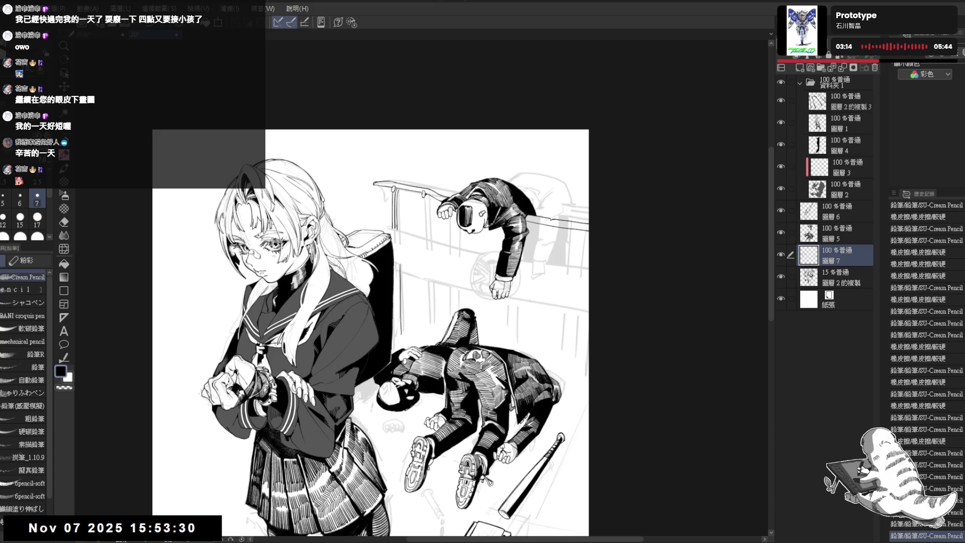
key("ctrl+z")
left_click_drag(400, 265, 399, 333)
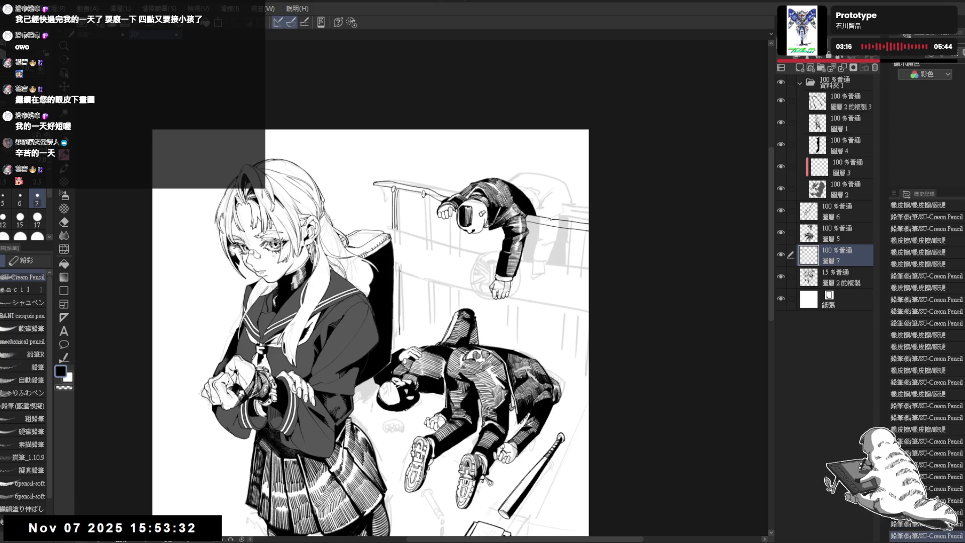
left_click_drag(425, 226, 420, 246)
mouse_move(421, 197)
left_mouse_down()
mouse_move(423, 243)
mouse_move(434, 239)
mouse_move(445, 251)
mouse_move(434, 228)
left_mouse_up()
scroll(334, 326, "down", 1)
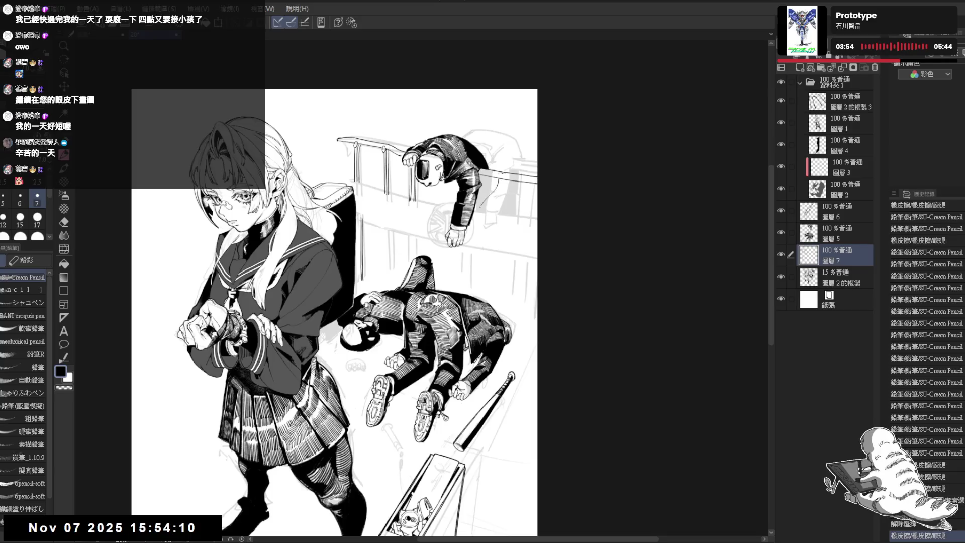
Draw a new railing stroke in a 30° rotated view, erasing and undoing/redoing as needed.
key("ctrl+z")
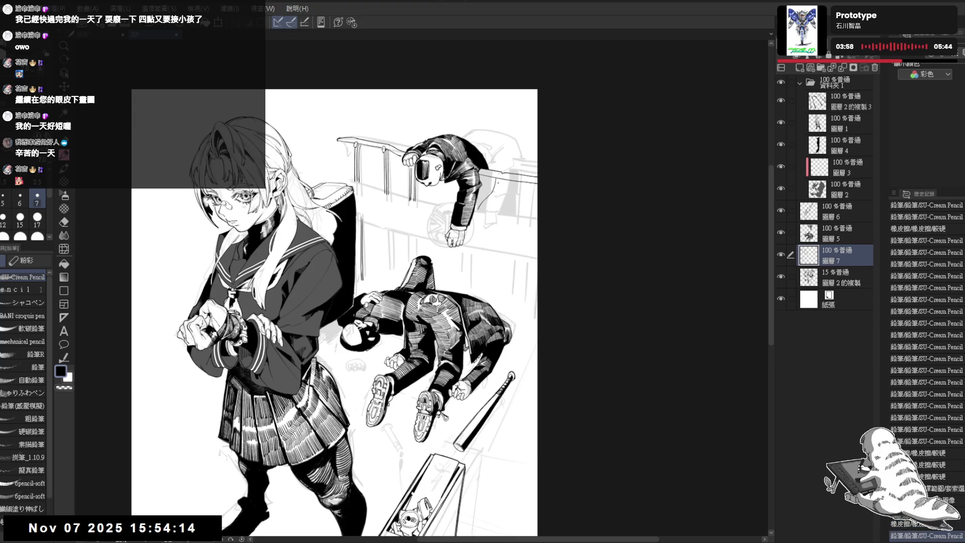
left_click_drag(485, 193, 480, 208)
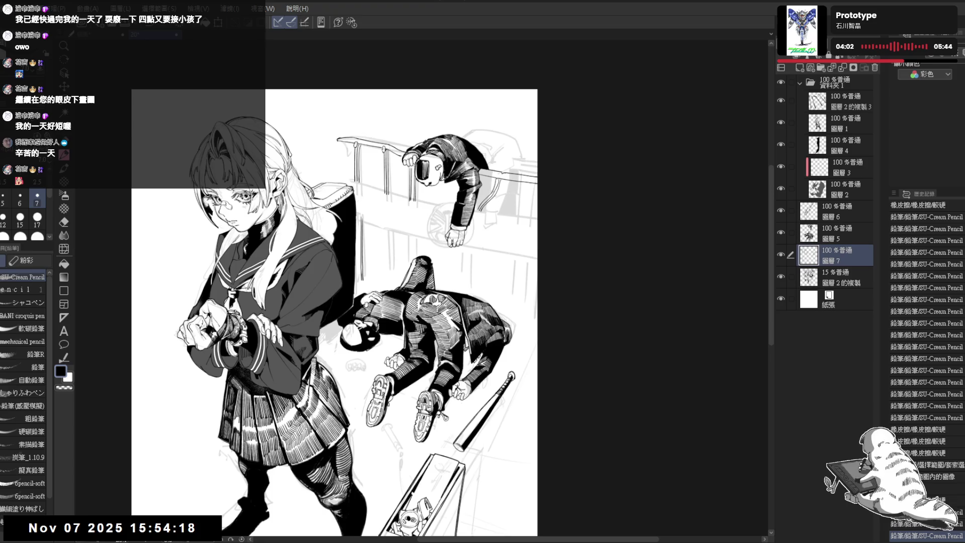
key("r")
mouse_move(558, 309)
left_mouse_down()
mouse_move(347, 452)
mouse_move(527, 391)
mouse_move(454, 171)
mouse_move(443, 207)
mouse_move(448, 202)
left_mouse_up()
key("e")
key("p")
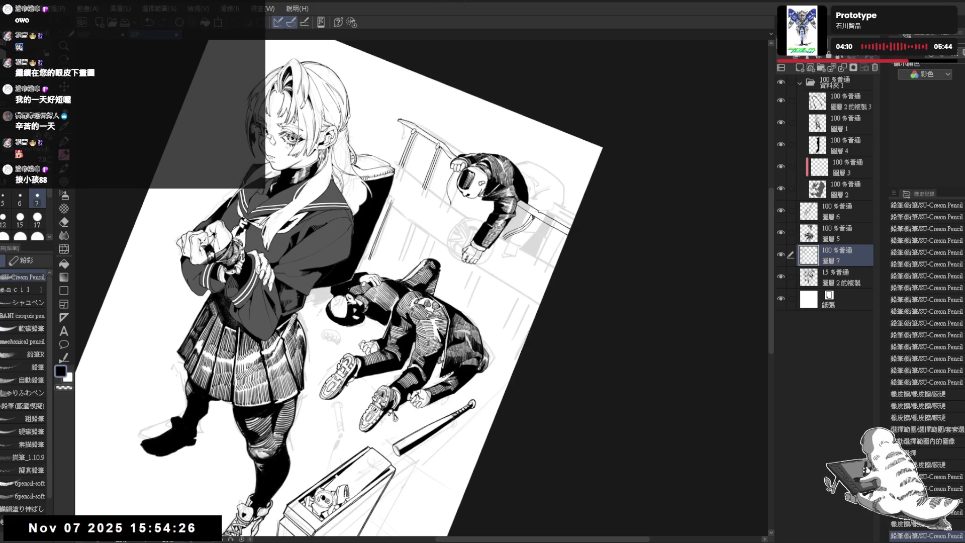
key("ctrl+z")
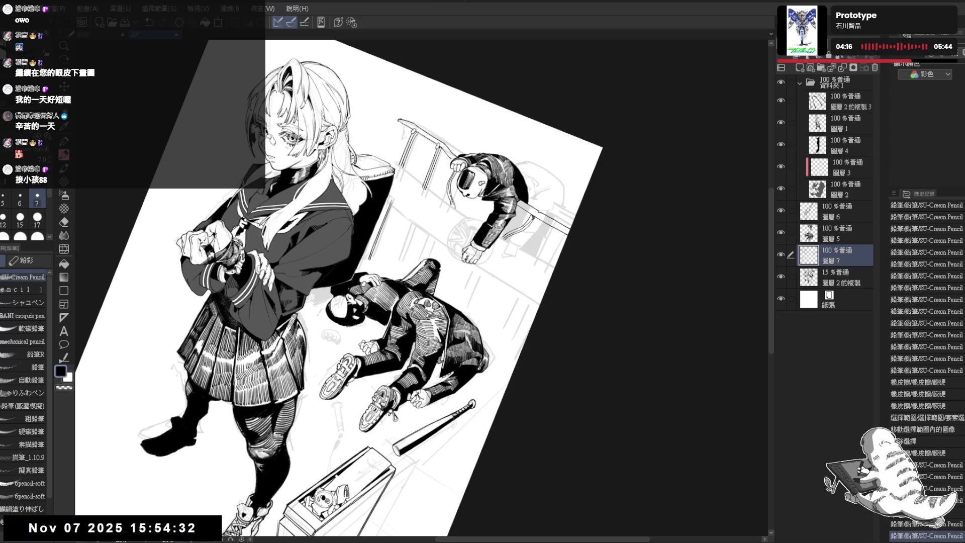
key("ctrl+y")
key("ctrl+0")
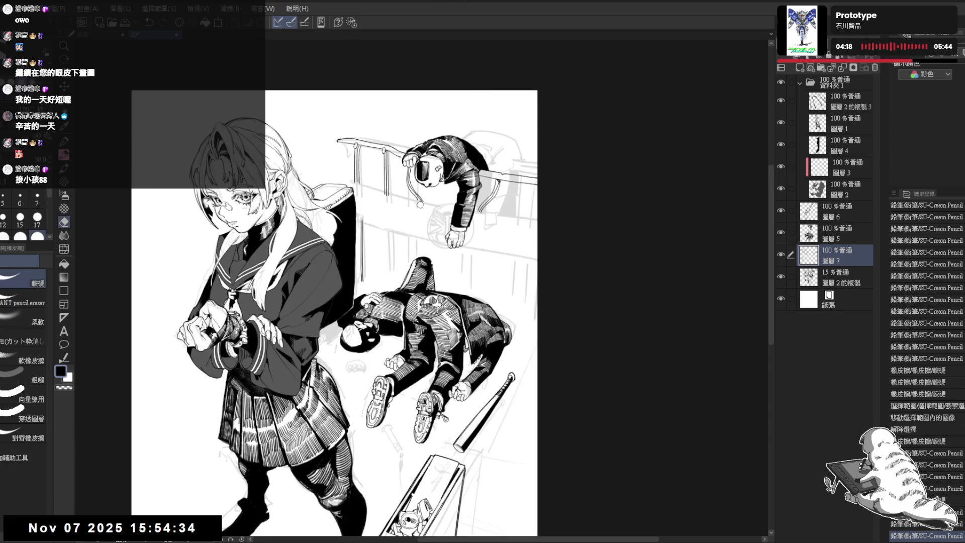
mouse_move(516, 234)
left_mouse_down()
mouse_move(505, 235)
mouse_move(519, 344)
mouse_move(510, 403)
mouse_move(479, 331)
left_mouse_up()
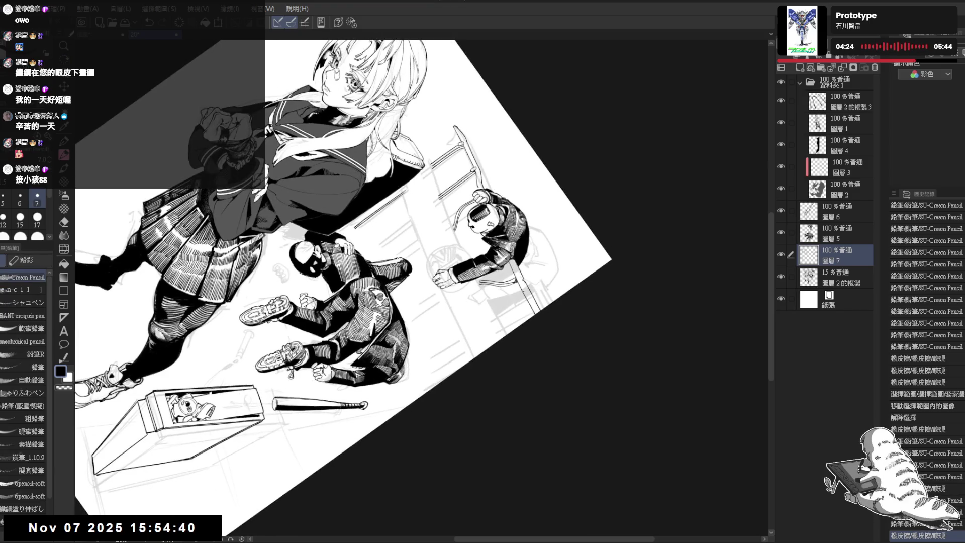
key("ctrl+at")
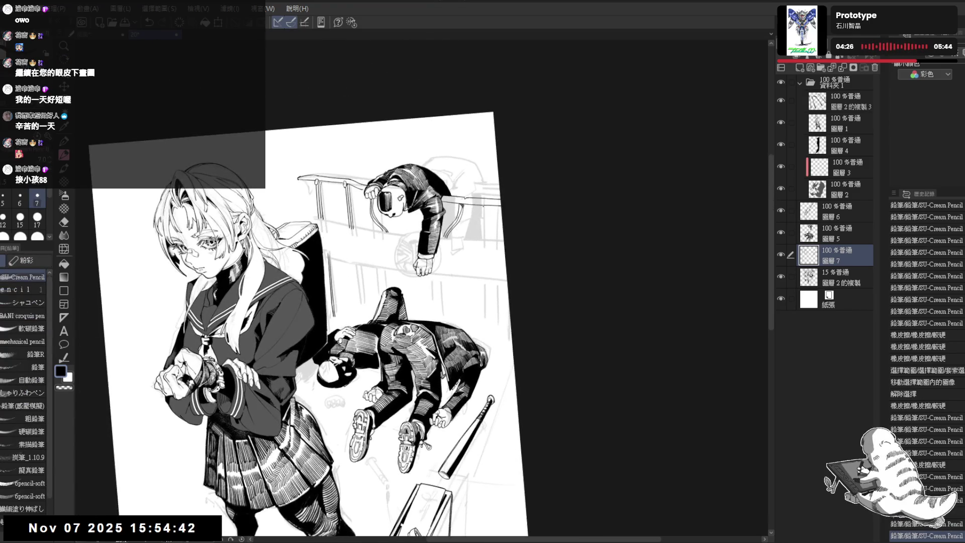
Add a short vertical post line and erase the small stray marks above it.
left_click(486, 213)
left_click_drag(483, 217, 483, 238)
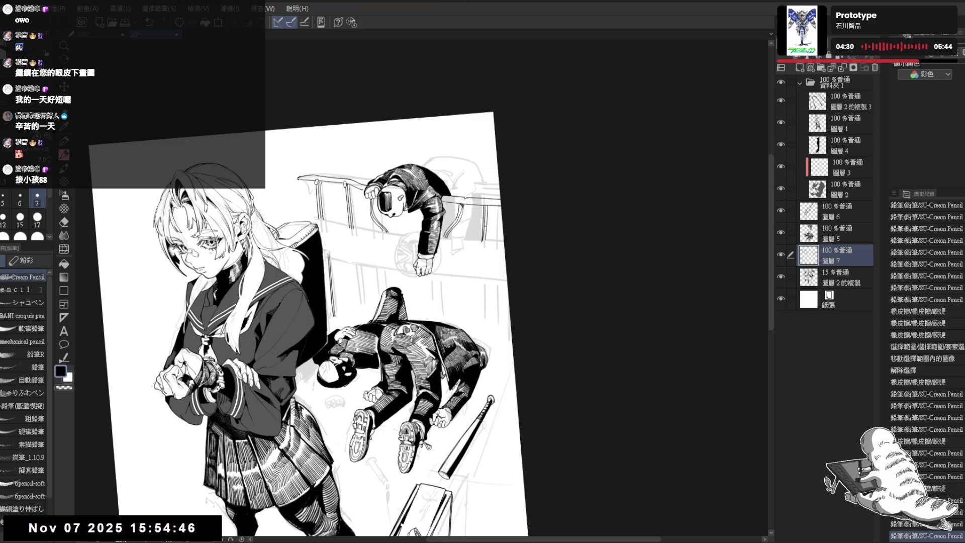
key("e")
left_click_drag(483, 201, 487, 207)
key("p")
left_click(486, 204)
key("e")
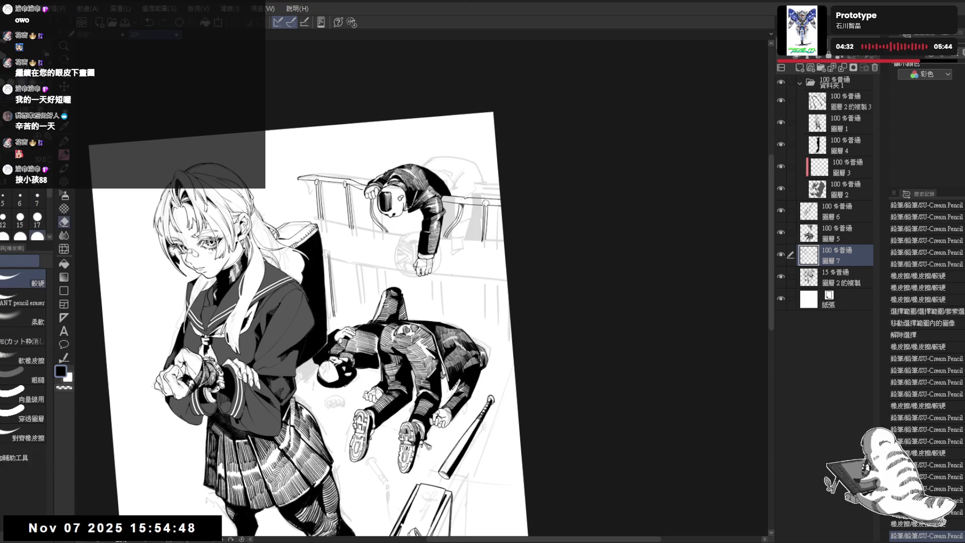
key("p")
key("ctrl+0")
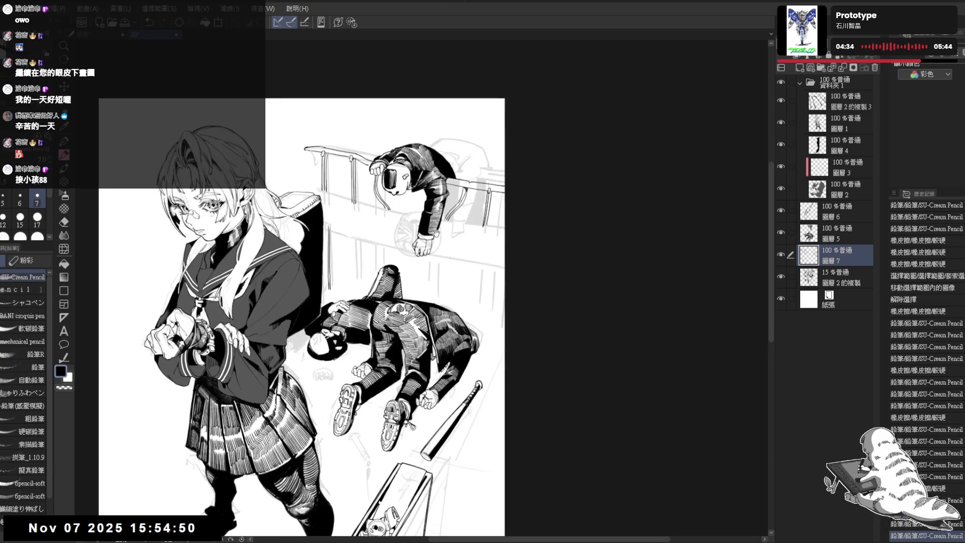
scroll(412, 234, "down", 1)
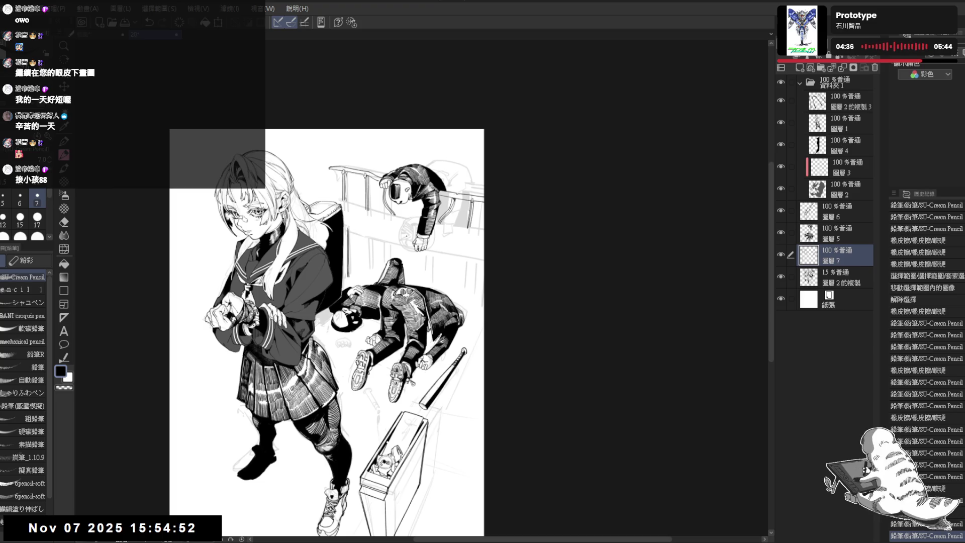
scroll(405, 234, "up", 1)
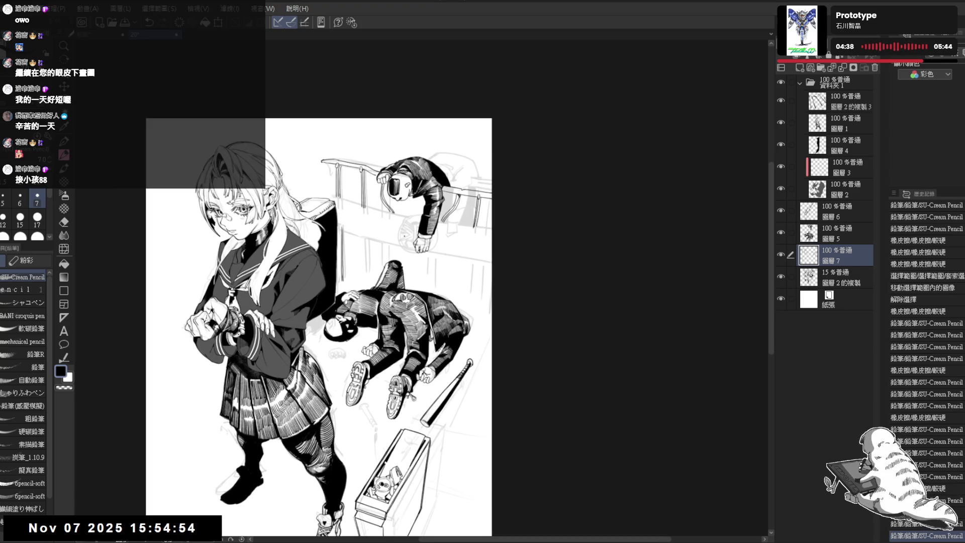
Draw a long pencil line along the railing and trim its overshooting ends with the eraser.
mouse_move(373, 202)
left_mouse_down()
mouse_move(375, 221)
mouse_move(344, 223)
mouse_move(356, 241)
left_mouse_up()
scroll(330, 186, "up", 2)
left_click_drag(330, 187, 352, 241)
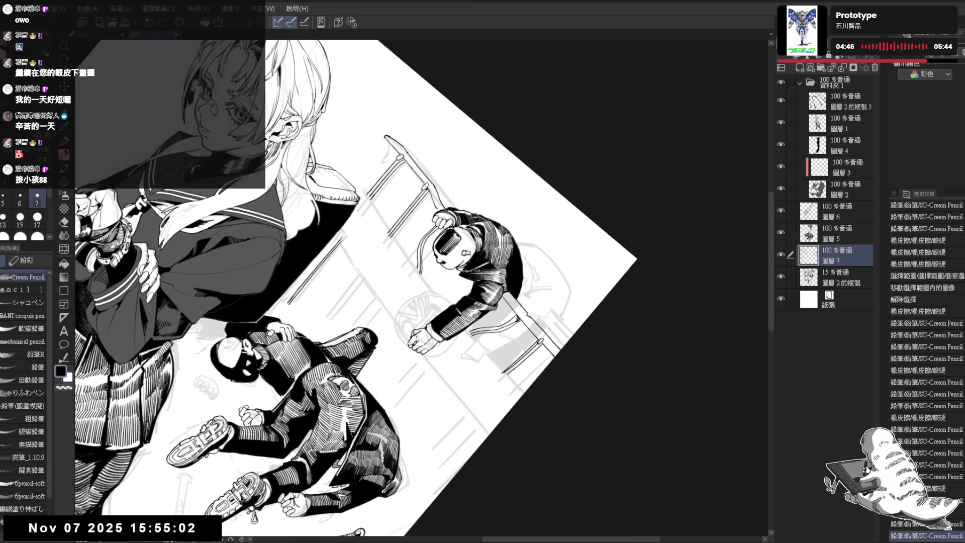
left_click_drag(366, 195, 482, 352)
key("e")
key("p")
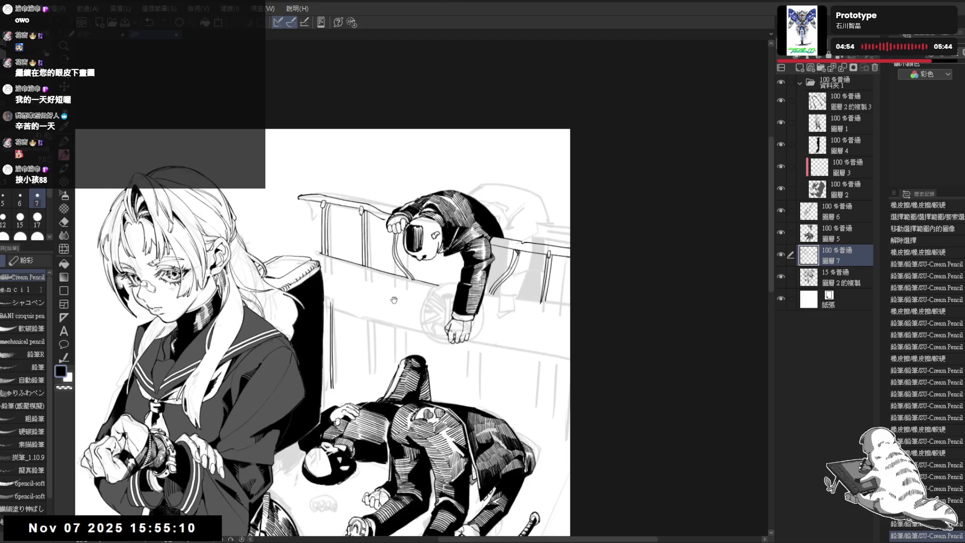
left_click_drag(422, 331, 429, 348)
mouse_move(485, 364)
left_mouse_down()
mouse_move(453, 332)
mouse_move(497, 324)
mouse_move(517, 333)
mouse_move(487, 324)
mouse_move(495, 322)
mouse_move(525, 334)
left_mouse_up()
key("e")
key("p")
scroll(495, 283, "down", 3)
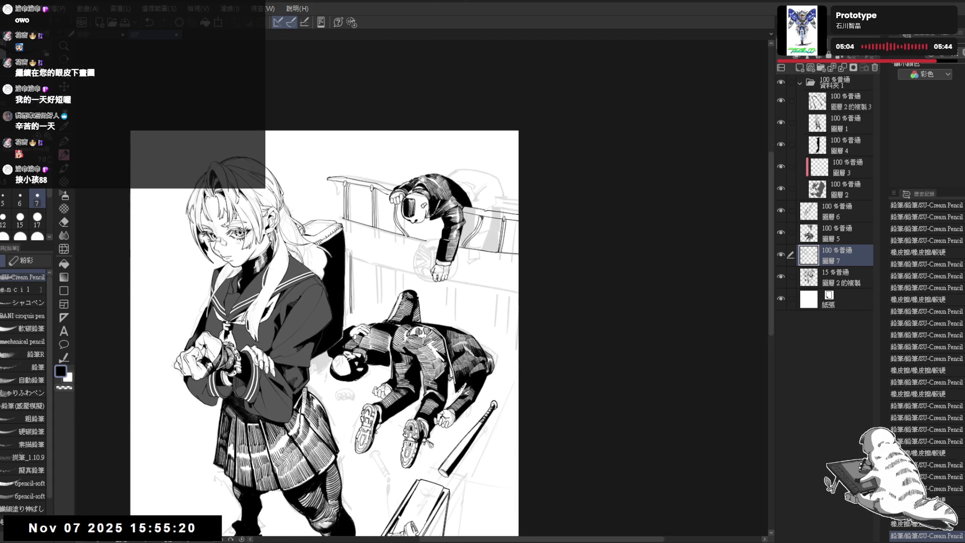
left_click(460, 195, "ctrl+shift")
Draw a short dark stroke on the hanging boy's shoulder, redoing one misstroke.
scroll(452, 216, "up", 3)
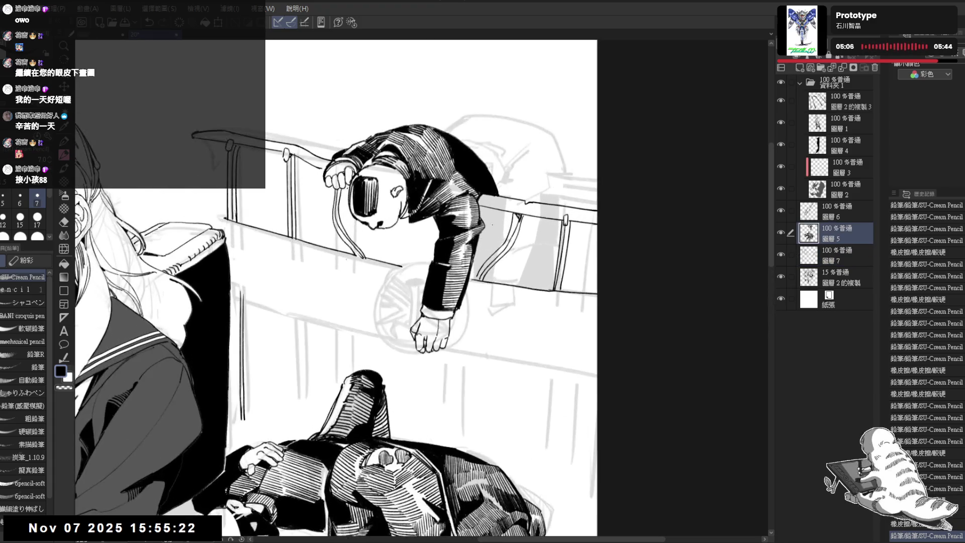
left_click_drag(498, 211, 499, 246)
key("ctrl+z")
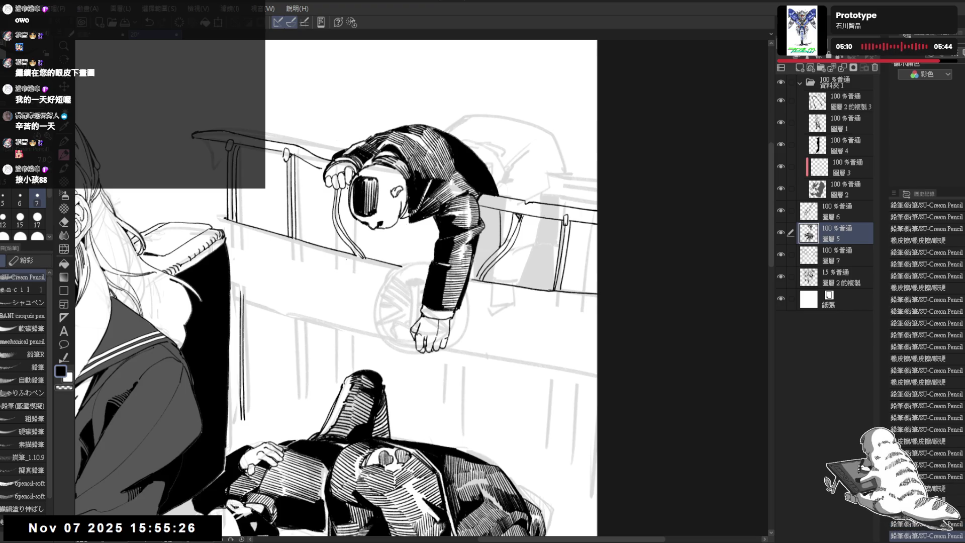
left_click_drag(502, 217, 503, 242)
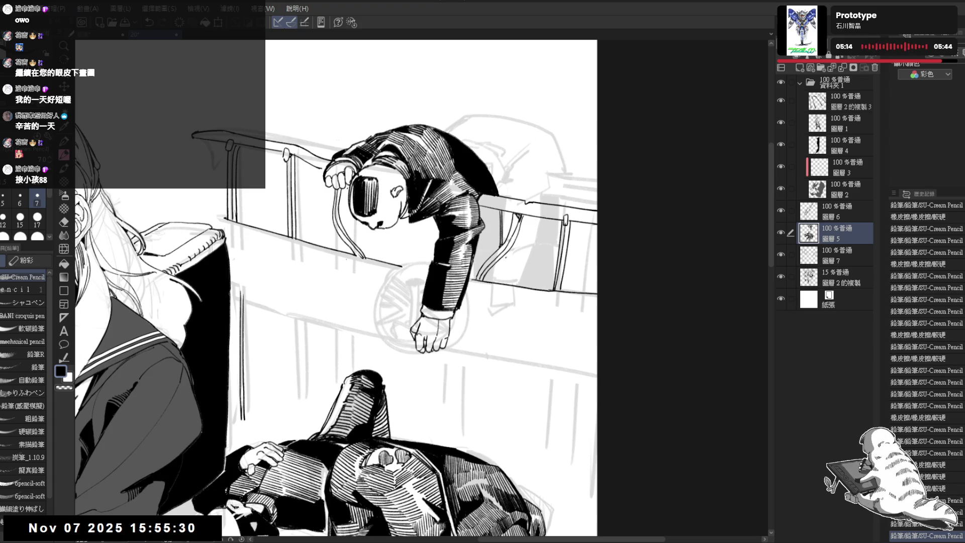
scroll(528, 221, "down", 1)
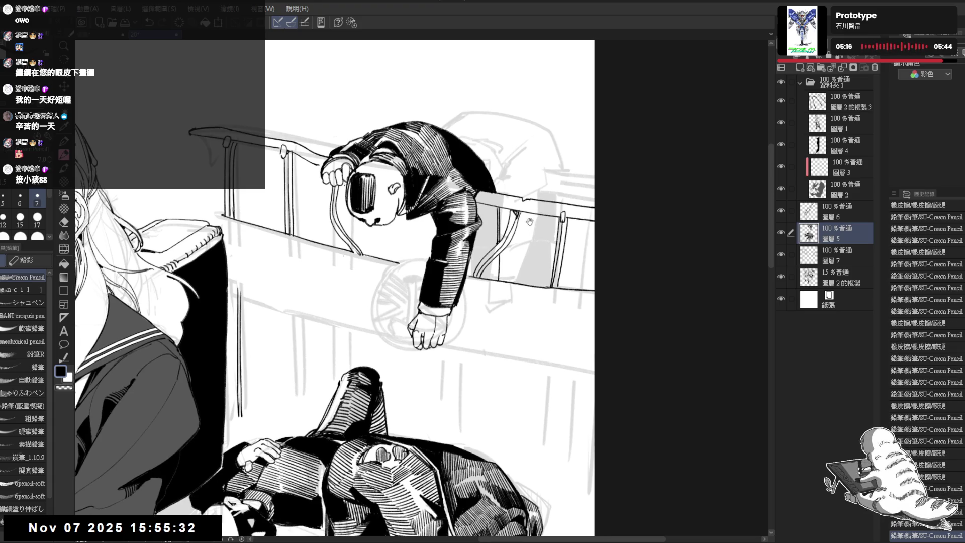
scroll(528, 221, "down", 1)
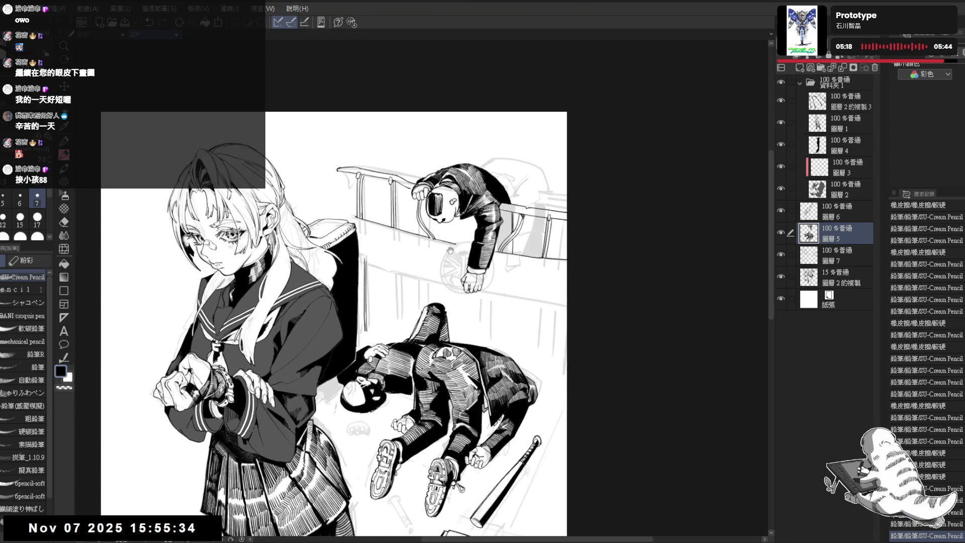
Auto-select the hanging boy's arm area in four clicks.
key("g")
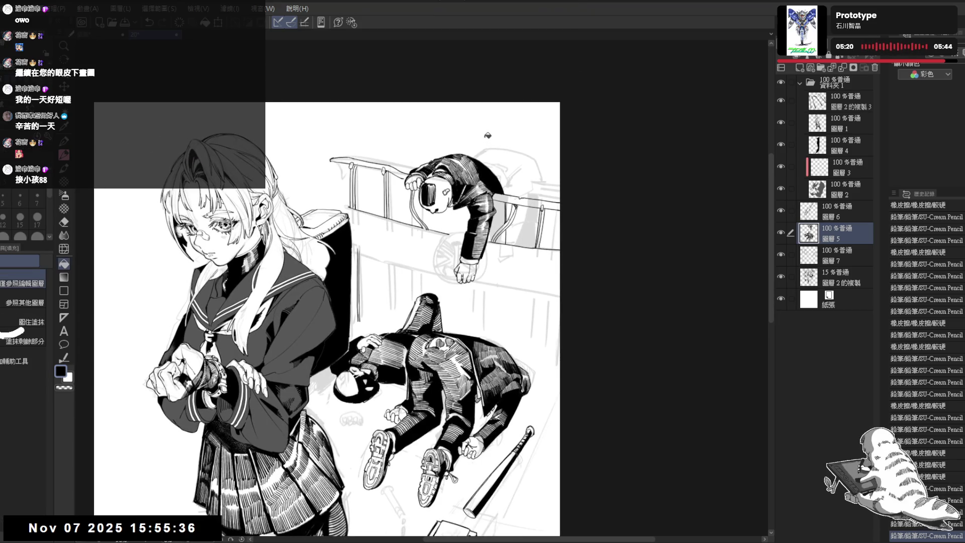
key("w")
left_click(500, 213)
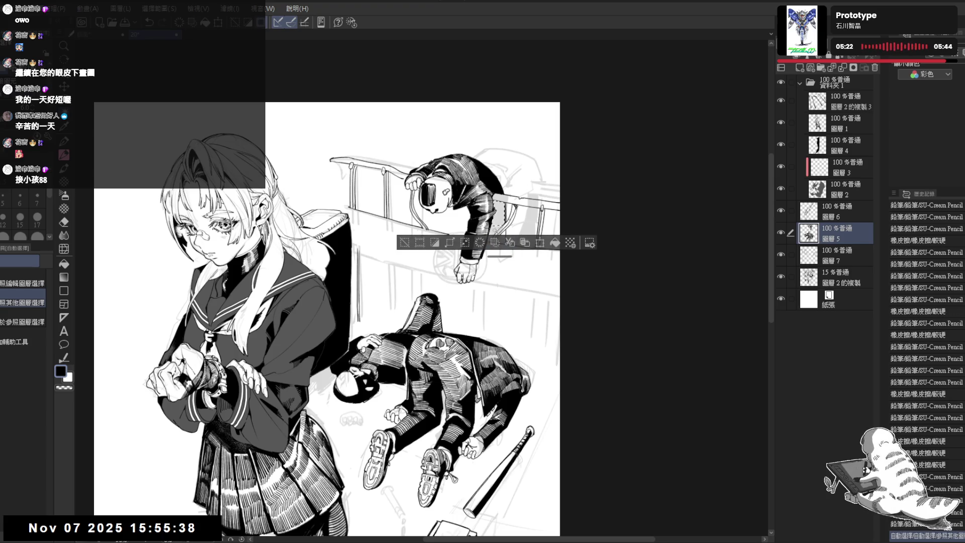
left_click(497, 234)
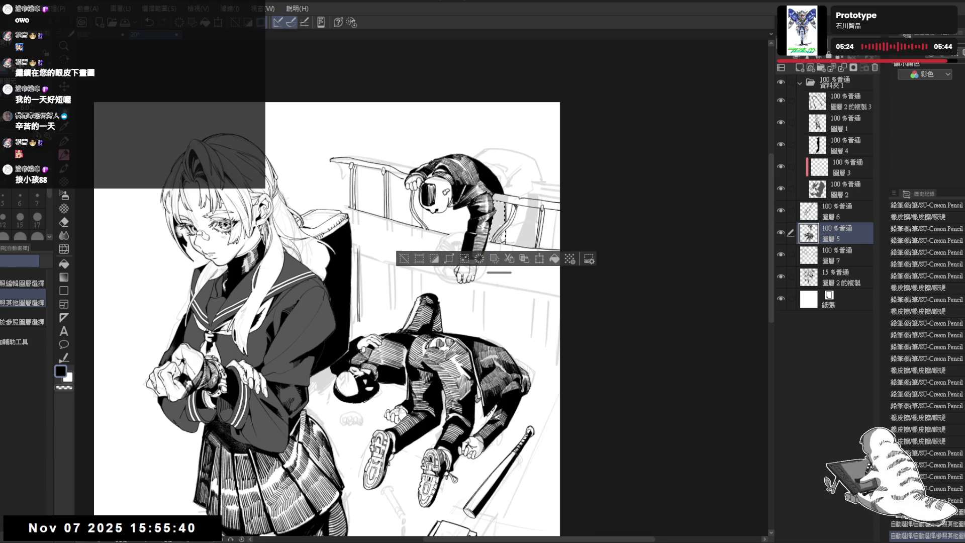
left_click(500, 240)
left_click(503, 241)
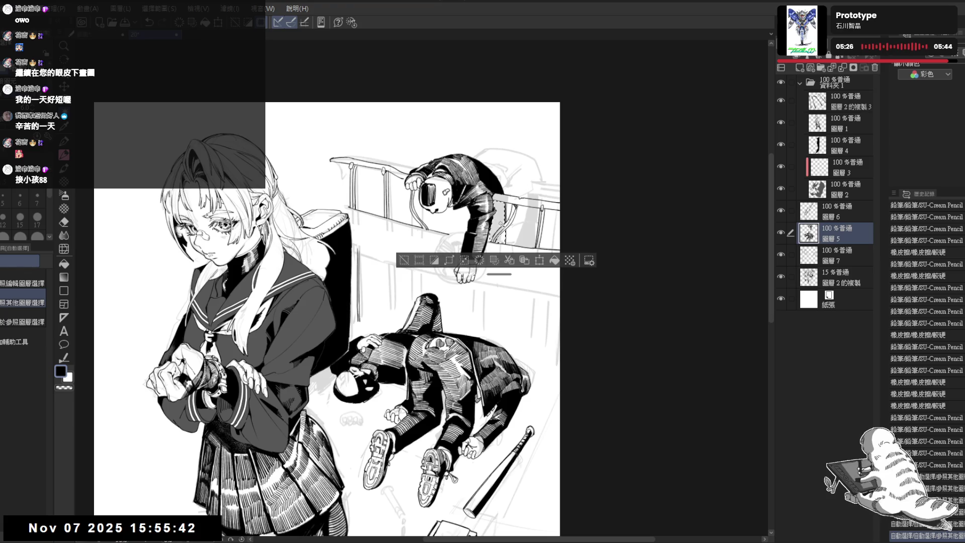
Hatch the arm selection with the ハッチペン brush, deselect, and lasso an area beside it.
left_click(65, 264)
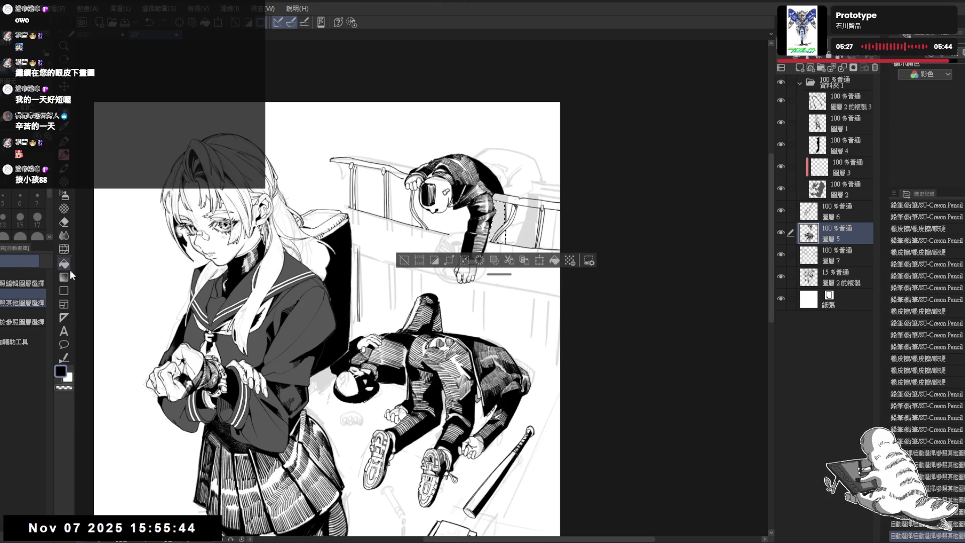
left_click(67, 182)
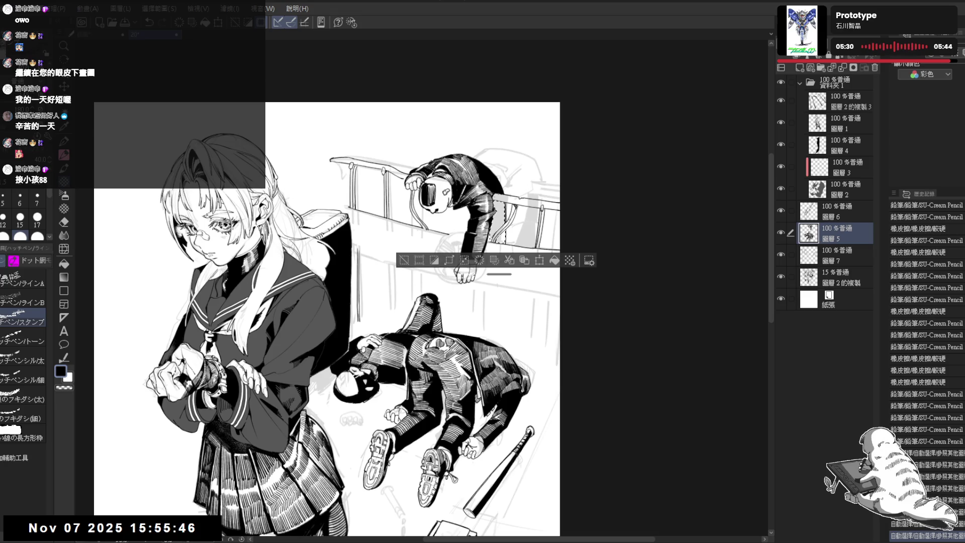
mouse_move(502, 205)
left_mouse_down()
mouse_move(503, 244)
mouse_move(501, 207)
left_mouse_up()
key("ctrl+d")
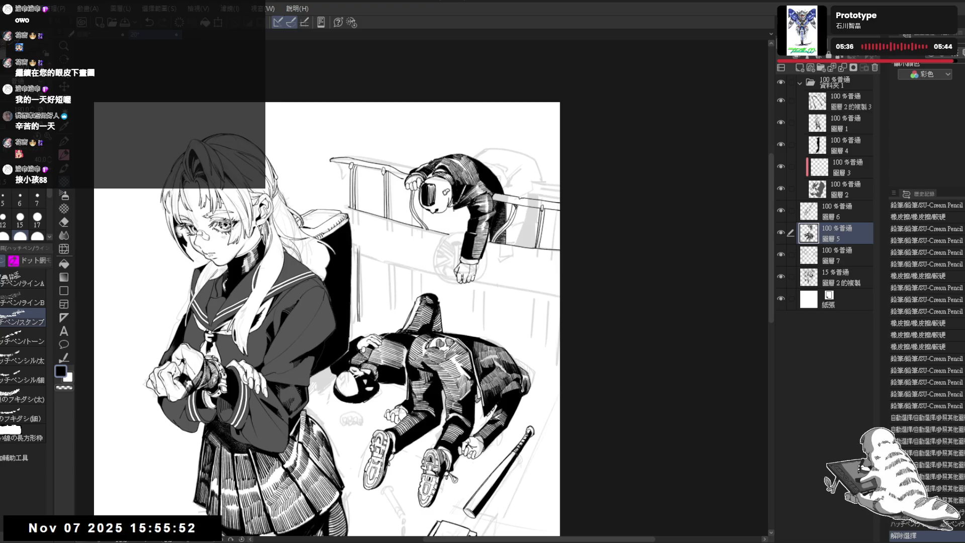
key("m")
mouse_move(450, 201)
left_mouse_down()
mouse_move(447, 231)
mouse_move(468, 215)
mouse_move(462, 238)
mouse_move(471, 224)
left_mouse_up()
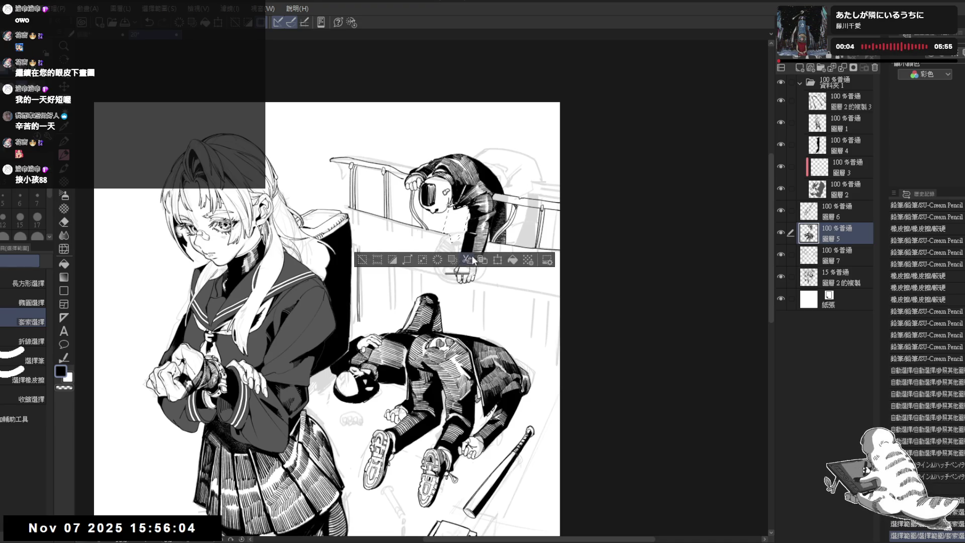
Add a pencil stroke inside the current selection, then clear the selection.
key("p")
left_click_drag(460, 226, 463, 232)
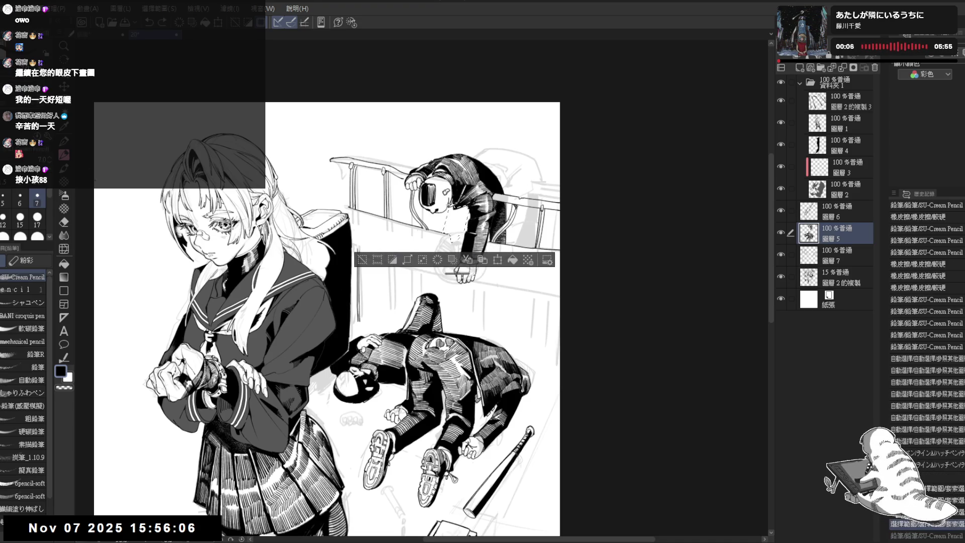
key("b")
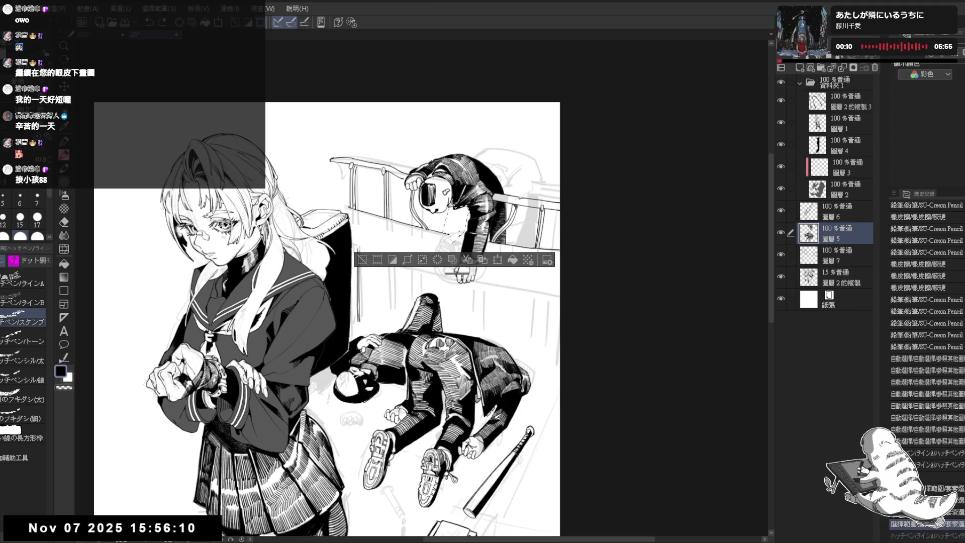
key("p")
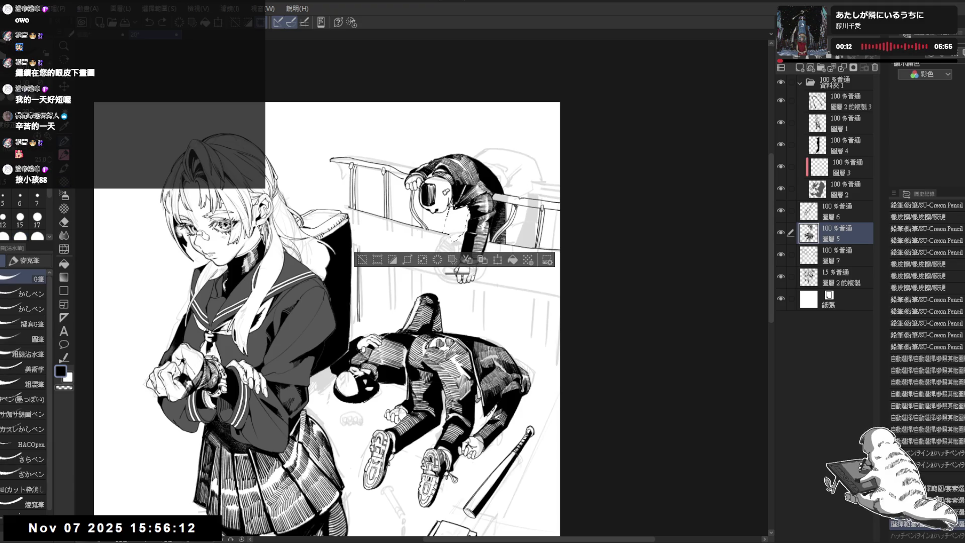
key("g")
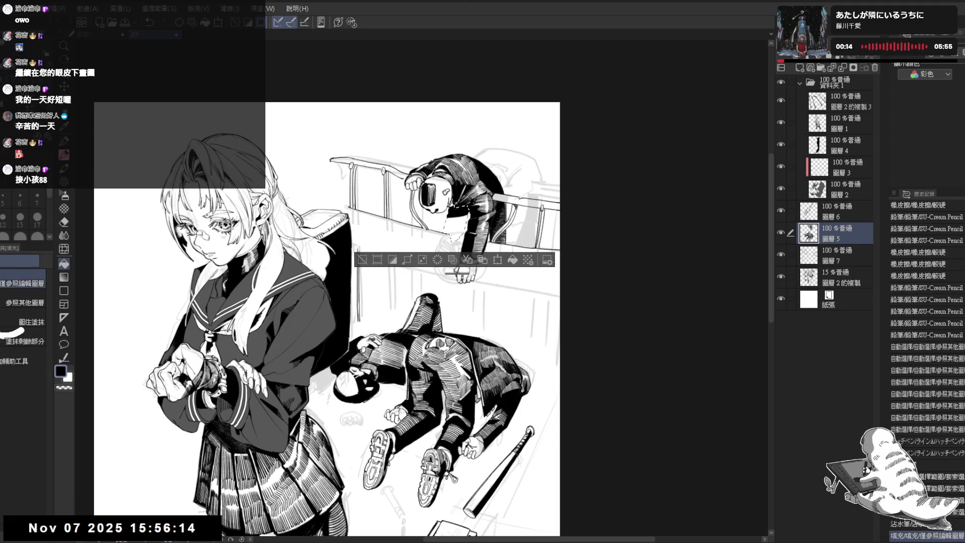
key("p")
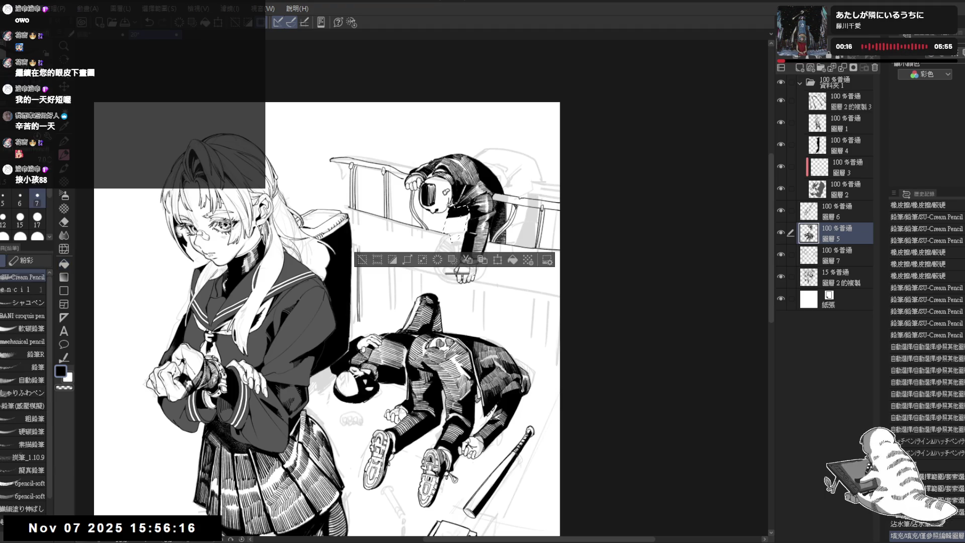
key("g")
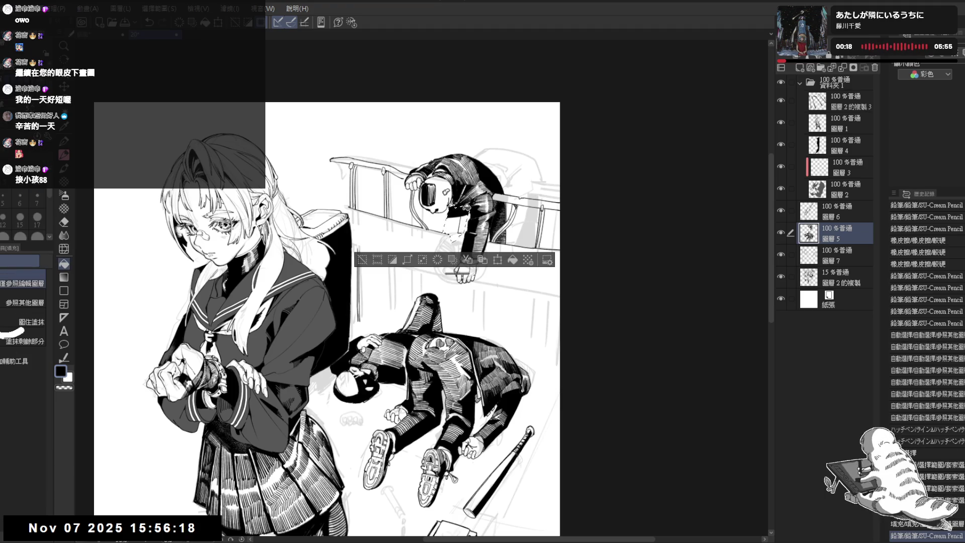
key("p")
key("ctrl+d")
Select the area beside the boy's arm and darken it with pencil strokes on a rotated view.
key("asciicircum")
key("asciicircum")
key("asciicircum")
left_click_drag(500, 251, 480, 266)
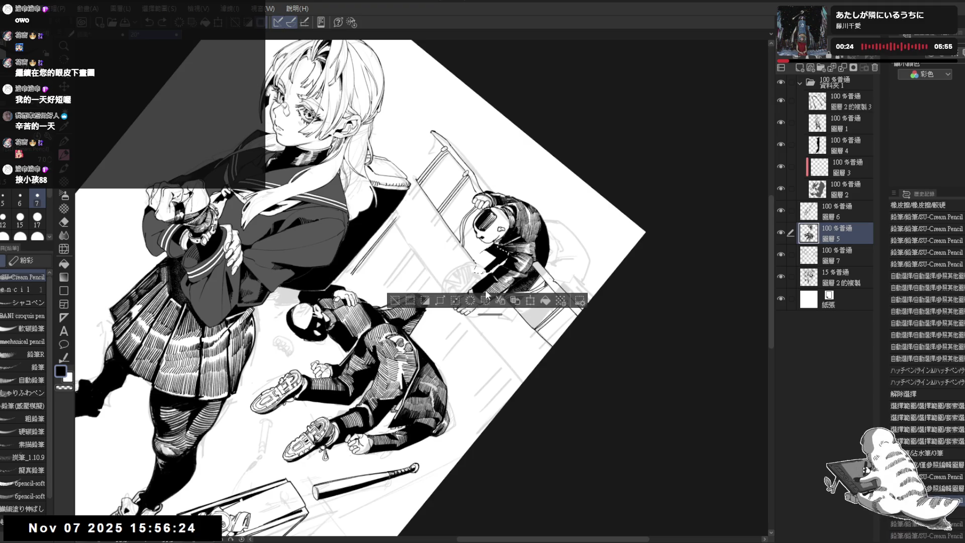
key("minus")
key("minus")
key("minus")
key("asciicircum")
key("asciicircum")
key("asciicircum")
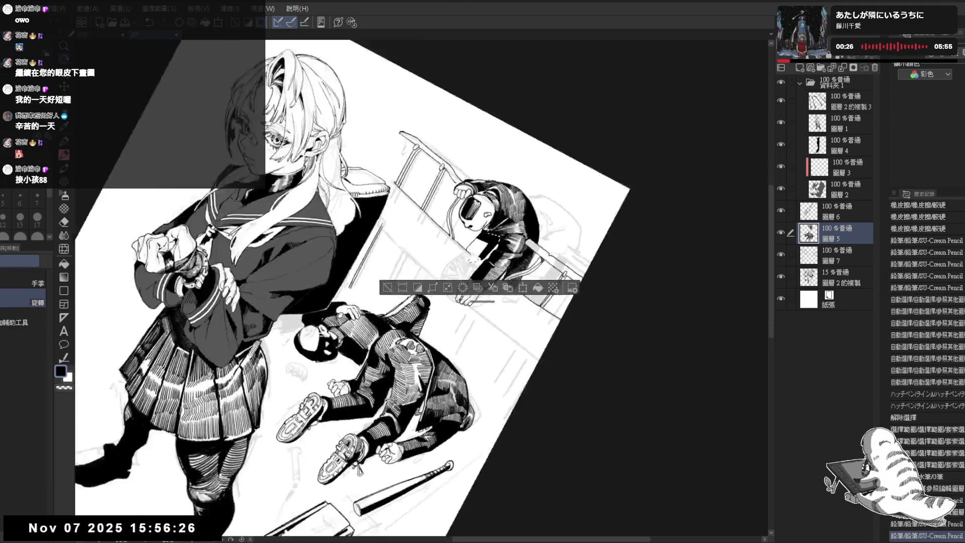
key("ctrl+z")
left_click_drag(482, 275, 495, 283)
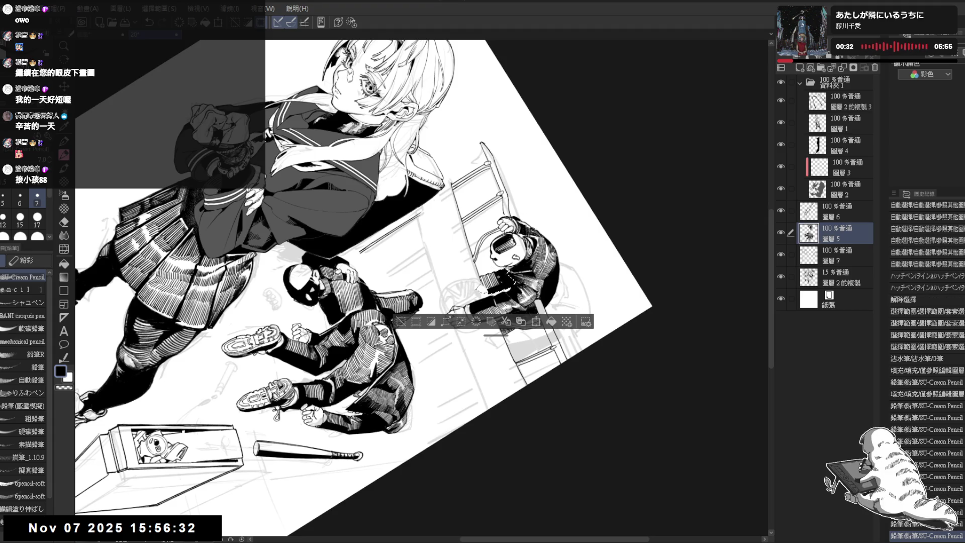
key("ctrl+d")
key("ctrl+shift+0")
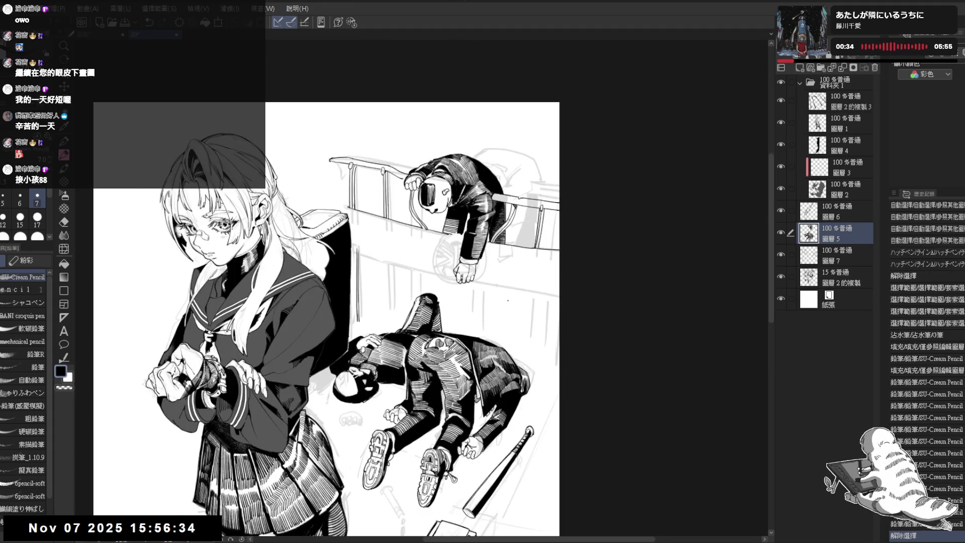
Make 圖層 7 the active layer and hide the grey sketch layer 圖層2的複製.
scroll(509, 300, "down", 2)
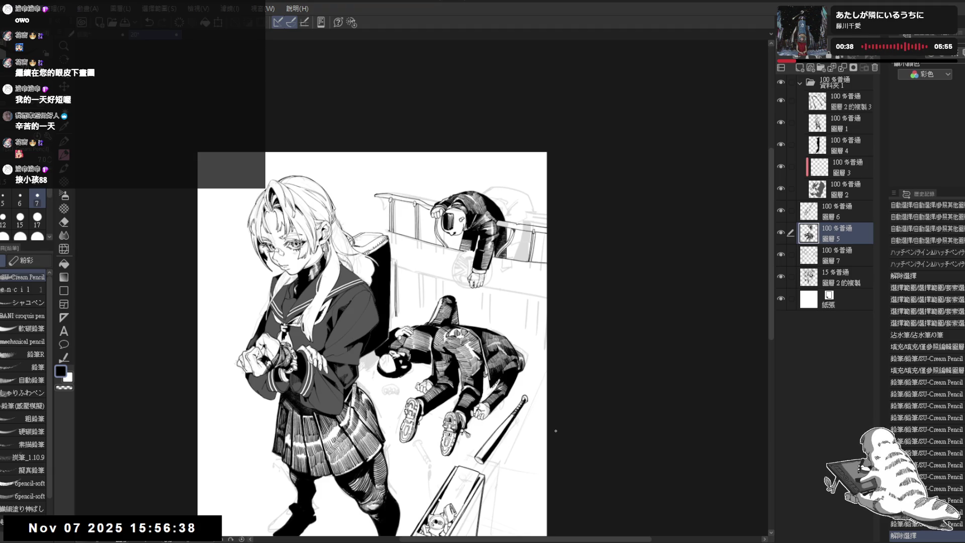
scroll(352, 342, "up", 1)
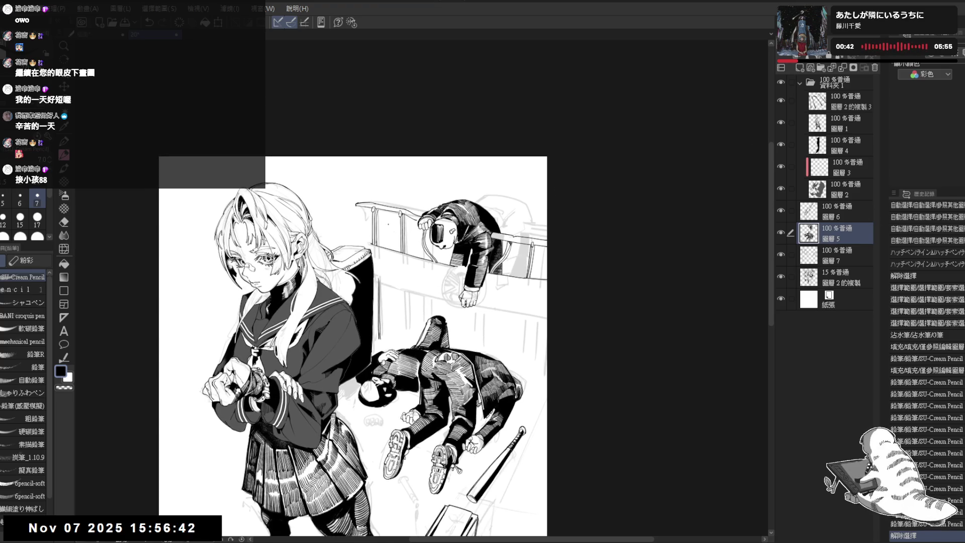
key("alt+bracketleft")
left_click(781, 276)
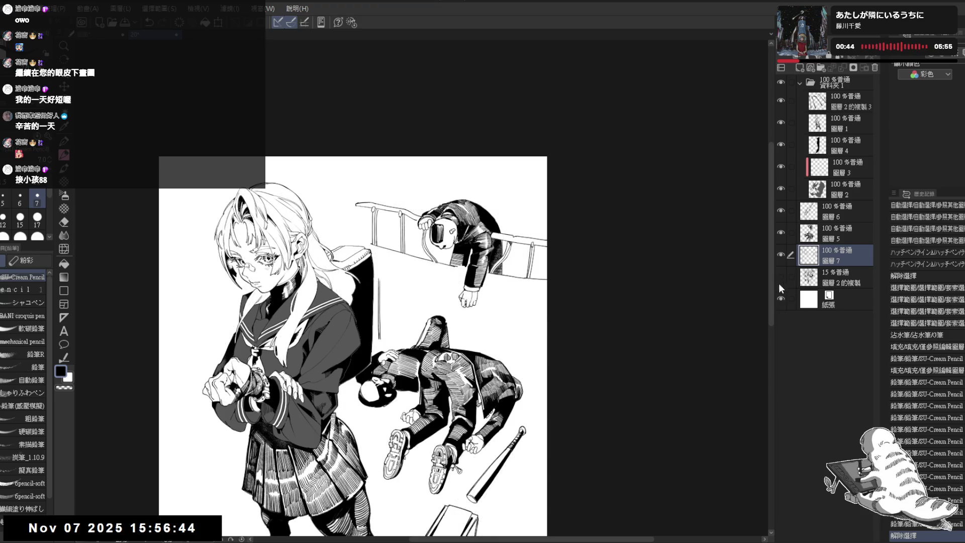
Try short pencil strokes below the railing on a tilted view, undoing the stray ones.
key("asciicircum")
key("asciicircum")
key("asciicircum")
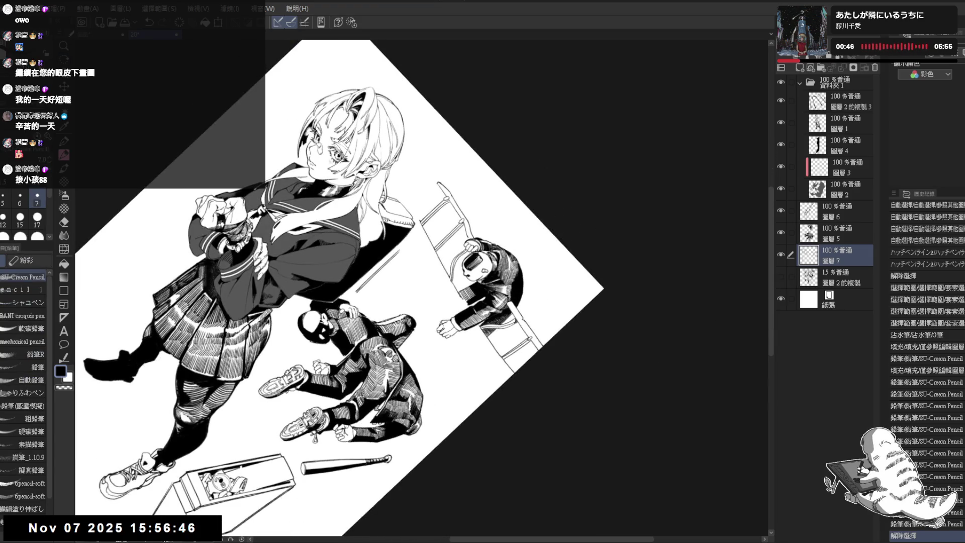
key("ctrl+z")
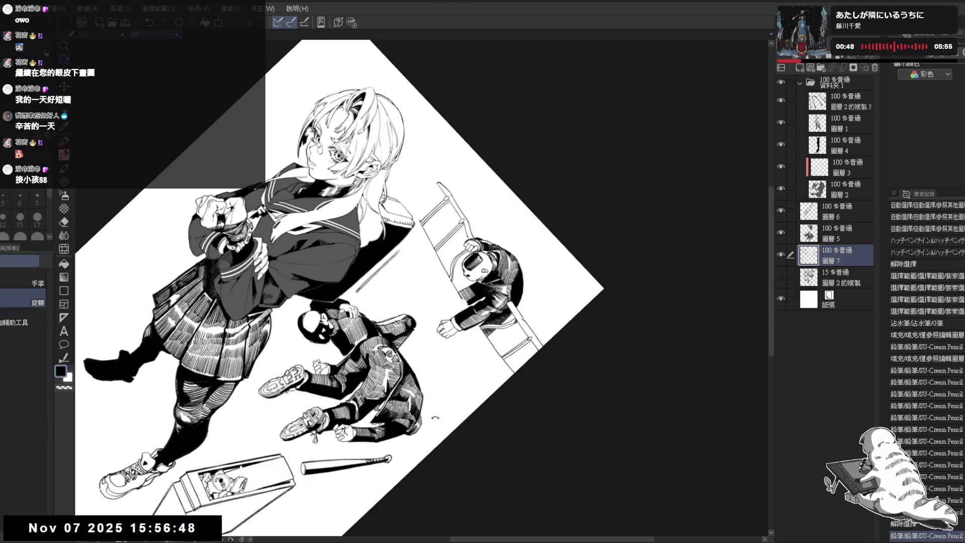
key("minus")
key("minus")
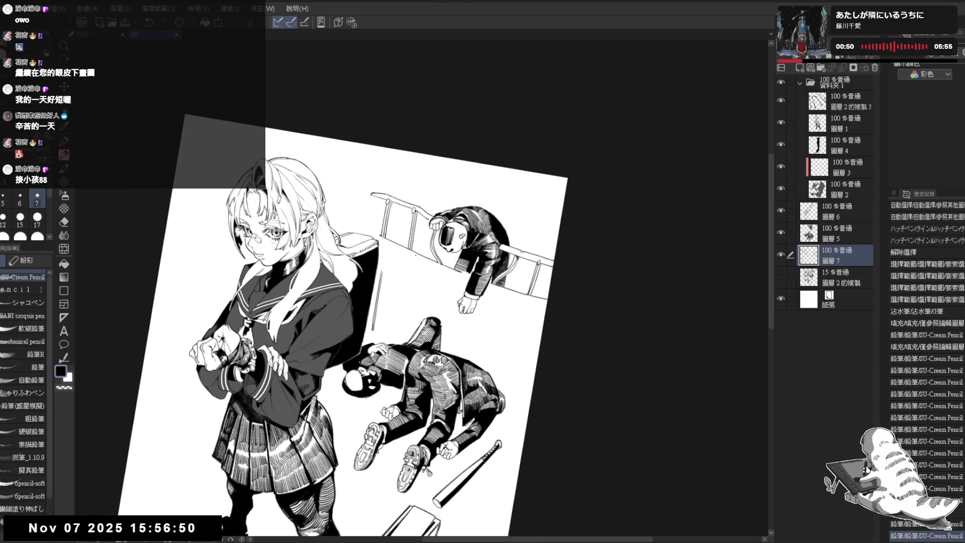
key("e")
key("p")
key("e")
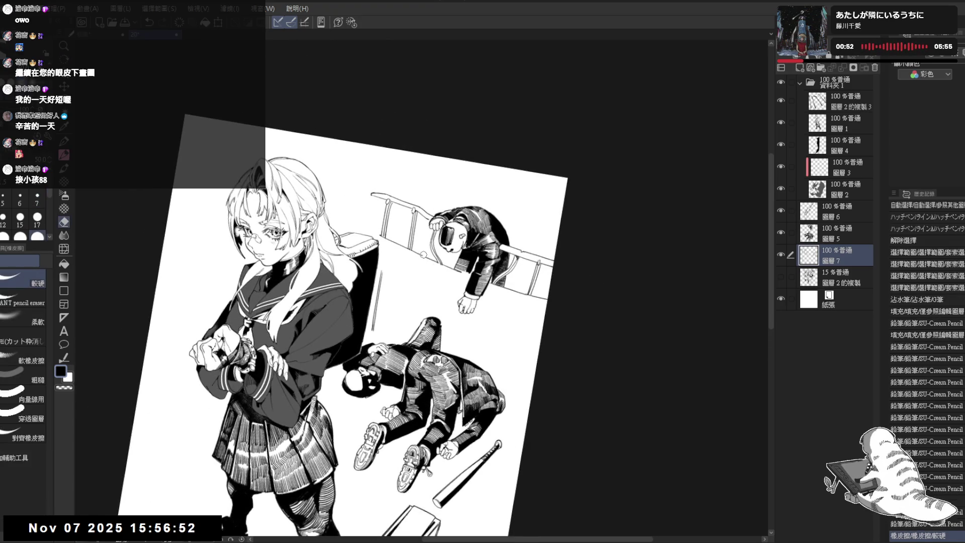
key("p")
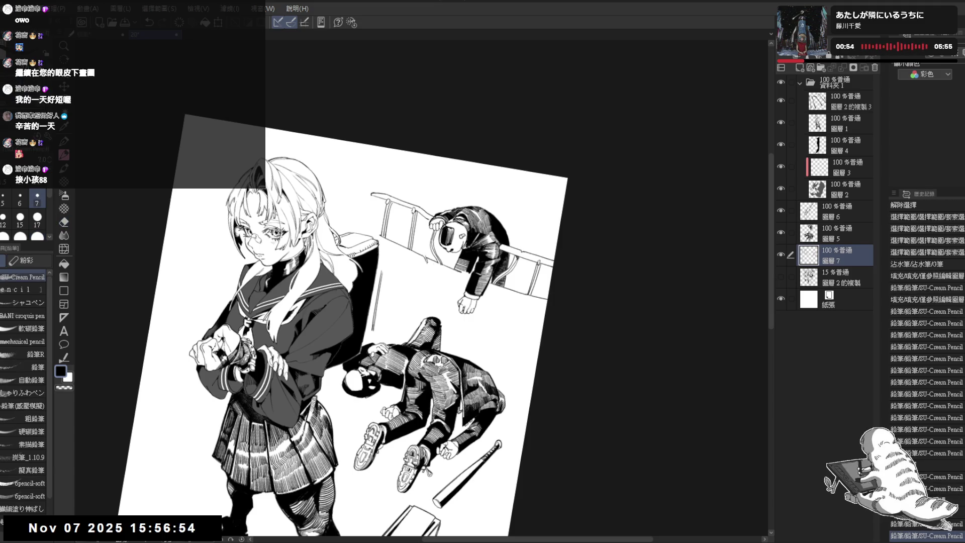
left_click_drag(188, 525, 195, 531)
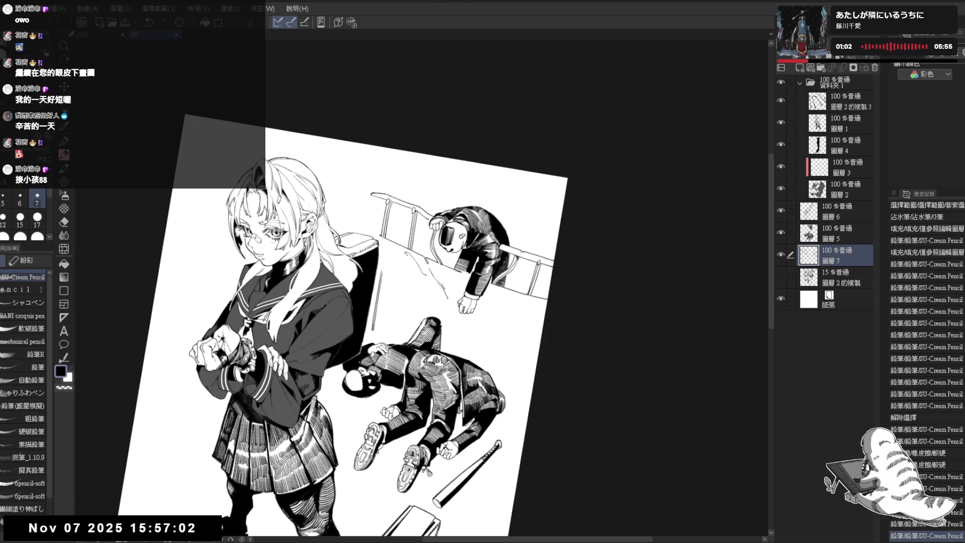
key("ctrl+z")
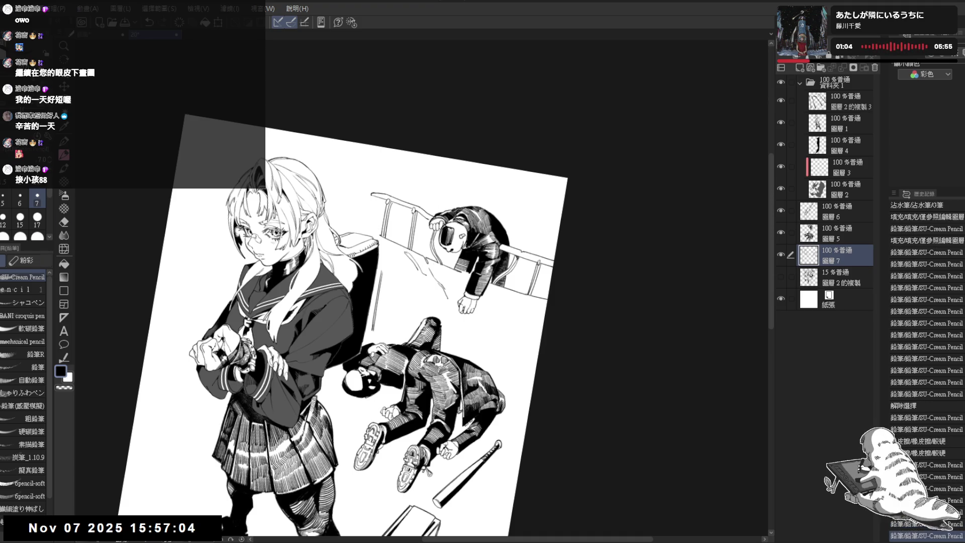
Rotate the view for easier pencil drawing, then reset it upright.
mouse_move(384, 277)
left_mouse_down()
mouse_move(390, 269)
mouse_move(428, 303)
mouse_move(442, 278)
mouse_move(434, 293)
left_mouse_up()
key("p")
key("ctrl+@")
scroll(446, 253, "down", 1)
scroll(402, 219, "up", 1)
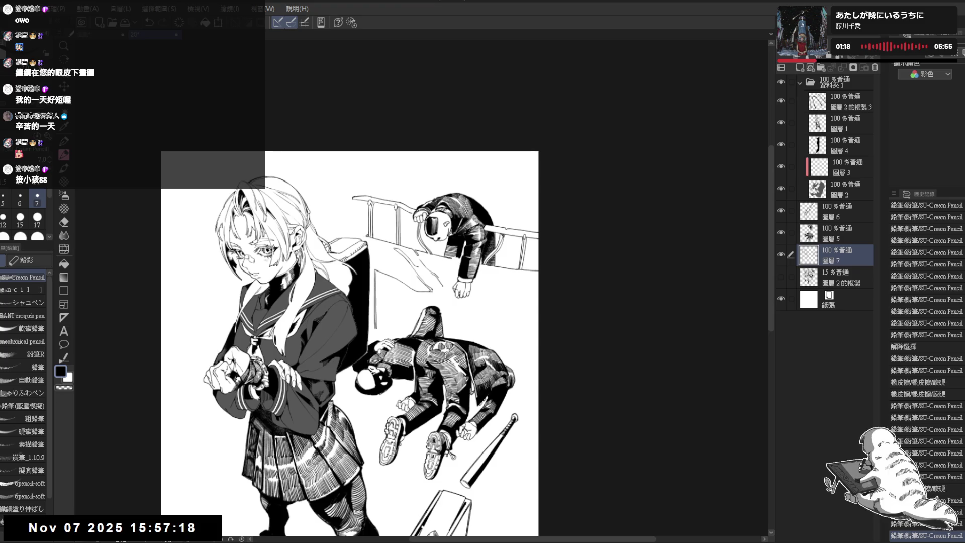
Fill small gaps in the railing with black, undoing a stray stroke.
key("asciicircum")
key("asciicircum")
key("asciicircum")
left_click_drag(391, 239, 409, 279)
key("g")
left_click(397, 241)
key("ctrl+z")
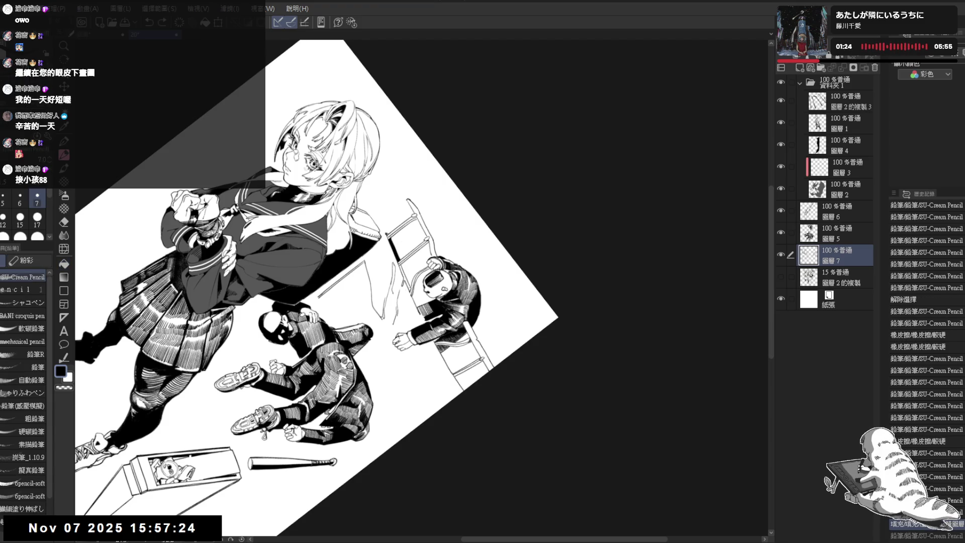
key("g")
left_click(407, 270)
left_click(405, 269)
Pencil a short stroke below the railing and erase small marks near it.
mouse_move(418, 313)
left_mouse_down()
mouse_move(405, 286)
mouse_move(432, 236)
left_mouse_up()
key("p")
key("e")
key("p")
left_click_drag(347, 255, 402, 331)
key("e")
left_click_drag(426, 280, 423, 313)
key("p")
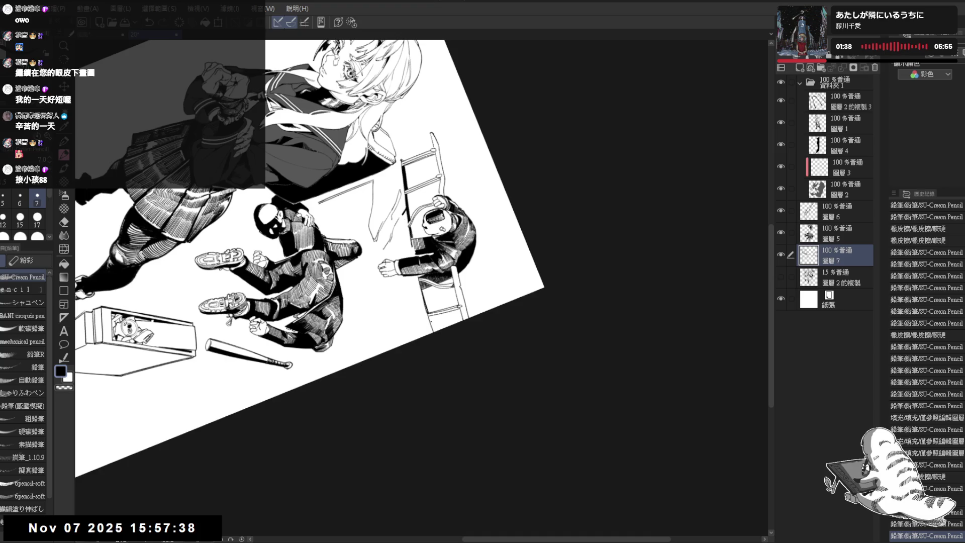
Zoom out to fit the page, then draw a short dark stroke below the railing.
key("ctrl+0")
key("ctrl+minus")
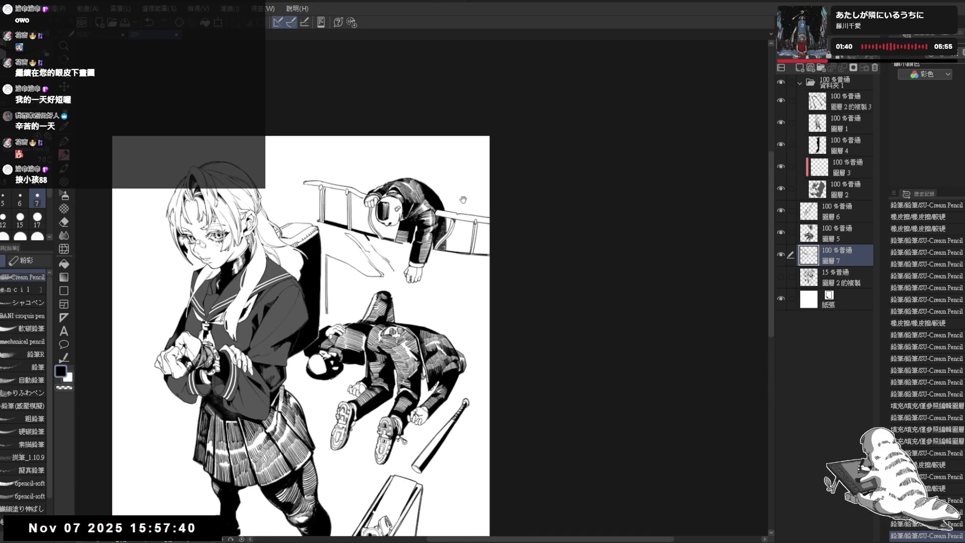
key("ctrl+minus")
mouse_move(344, 343)
left_mouse_down()
mouse_move(362, 319)
mouse_move(359, 339)
left_mouse_up()
key("ctrl+plus")
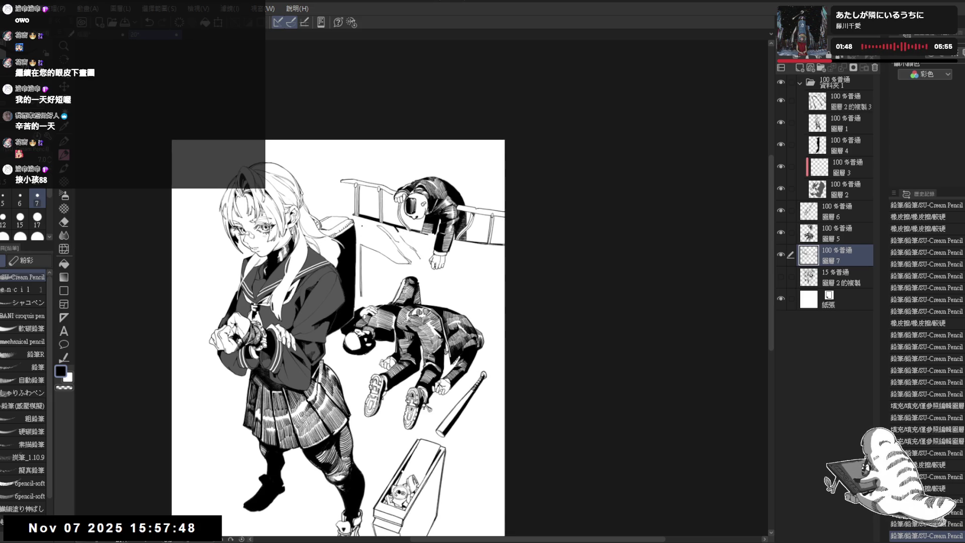
left_click_drag(362, 226, 369, 242)
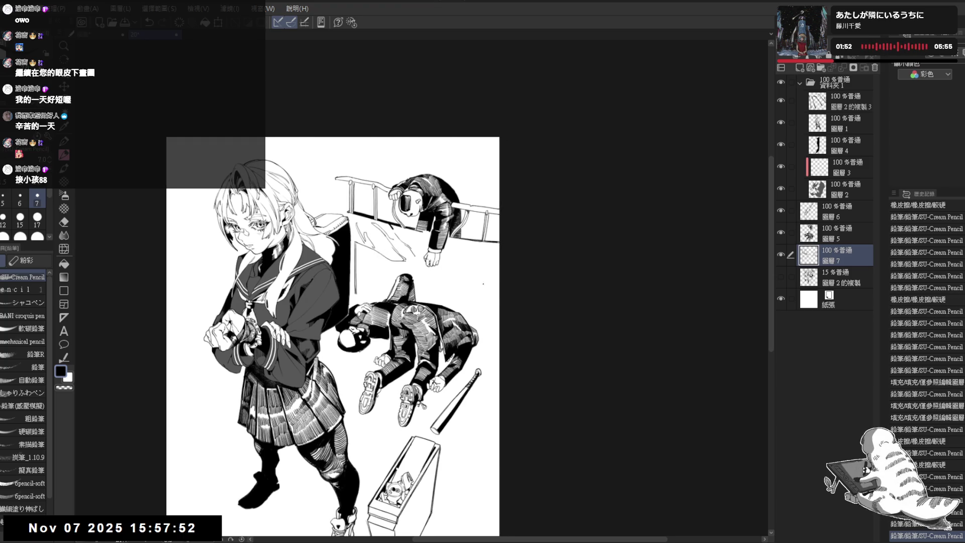
key("minus")
left_click_drag(440, 262, 466, 246)
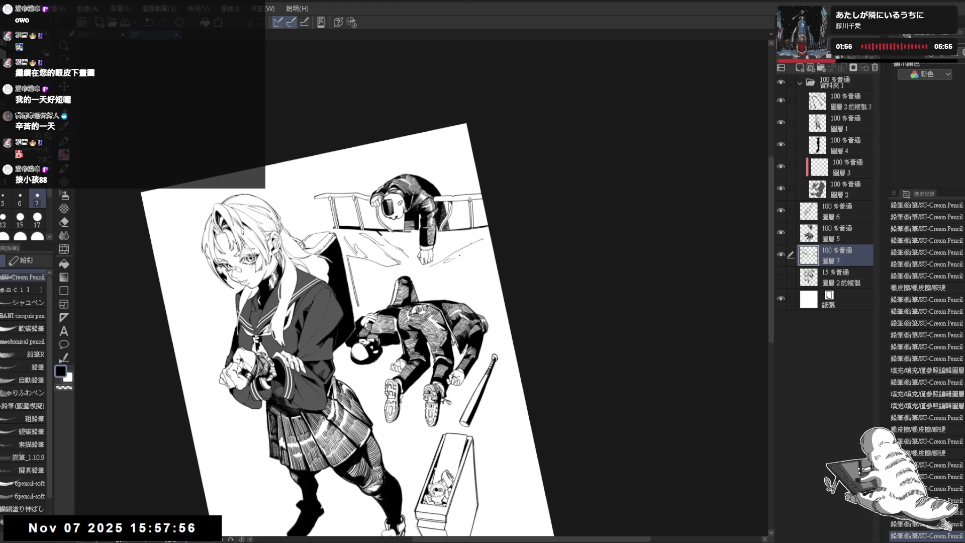
Draw short strokes on the ground beneath the railing on a slightly tilted view, undoing one.
key("asciicircum")
key("asciicircum")
key("asciicircum")
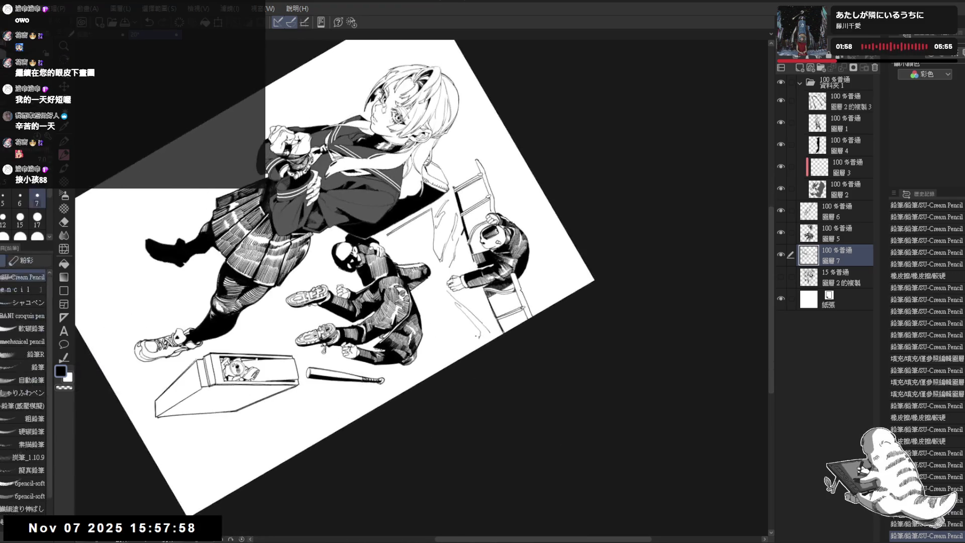
key("minus")
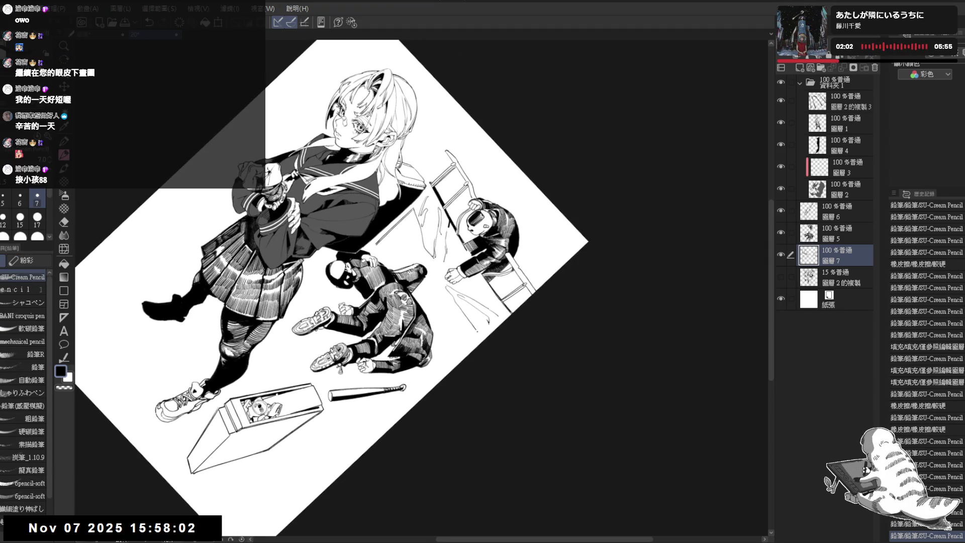
key("at")
key("asciicircum")
key("asciicircum")
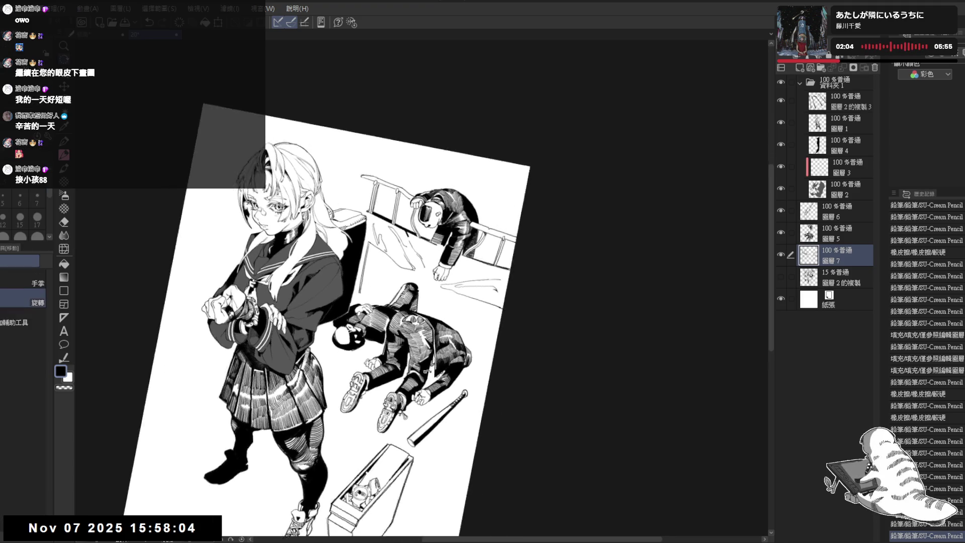
key("at")
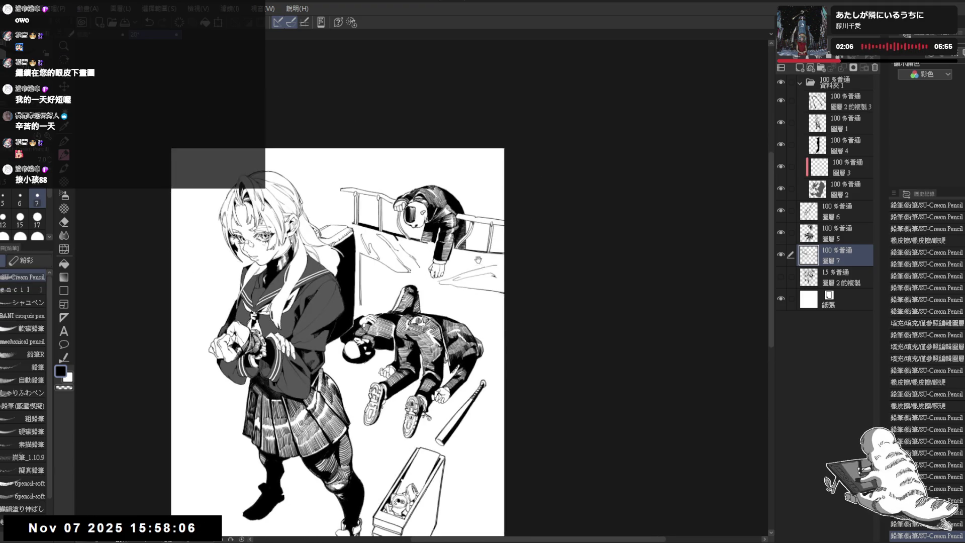
key("asciicircum")
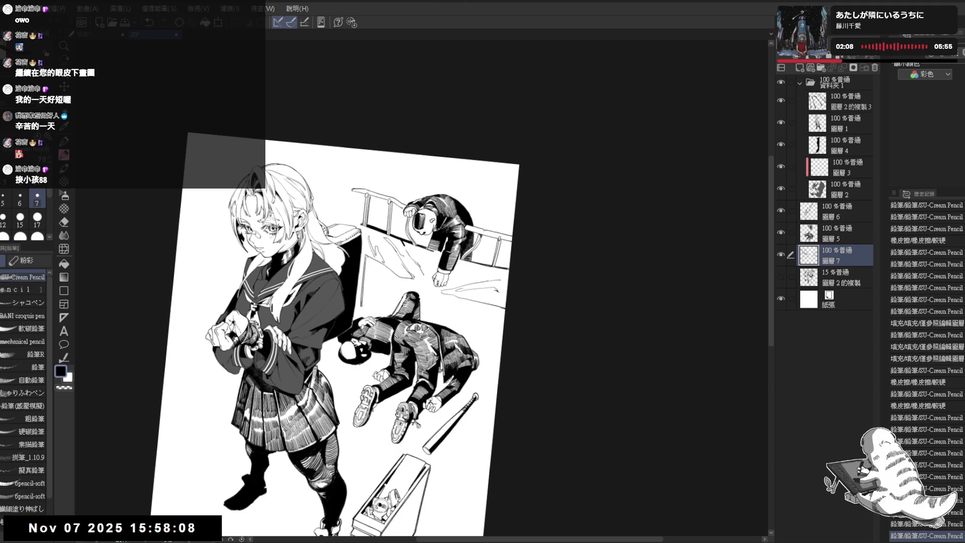
left_click_drag(382, 274, 374, 303)
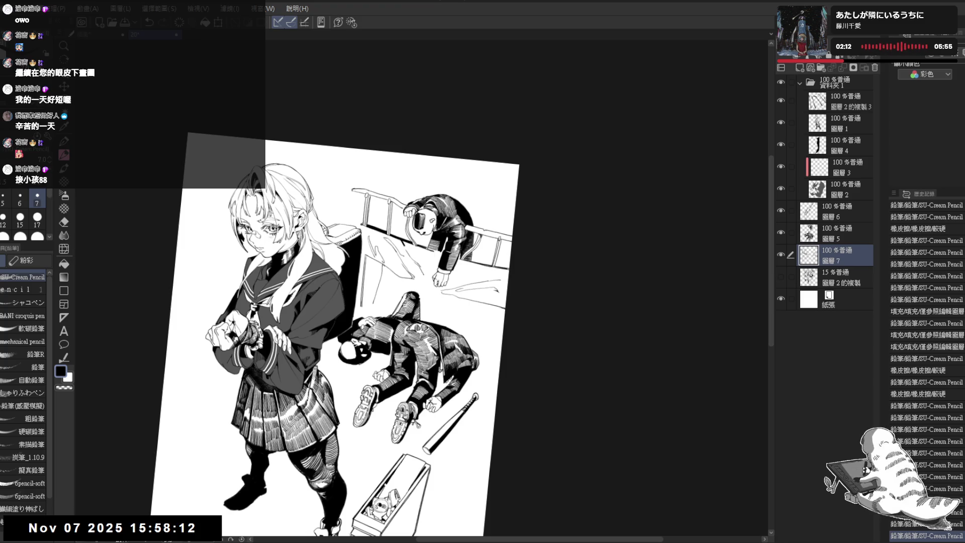
left_click_drag(382, 276, 374, 304)
key("ctrl+z")
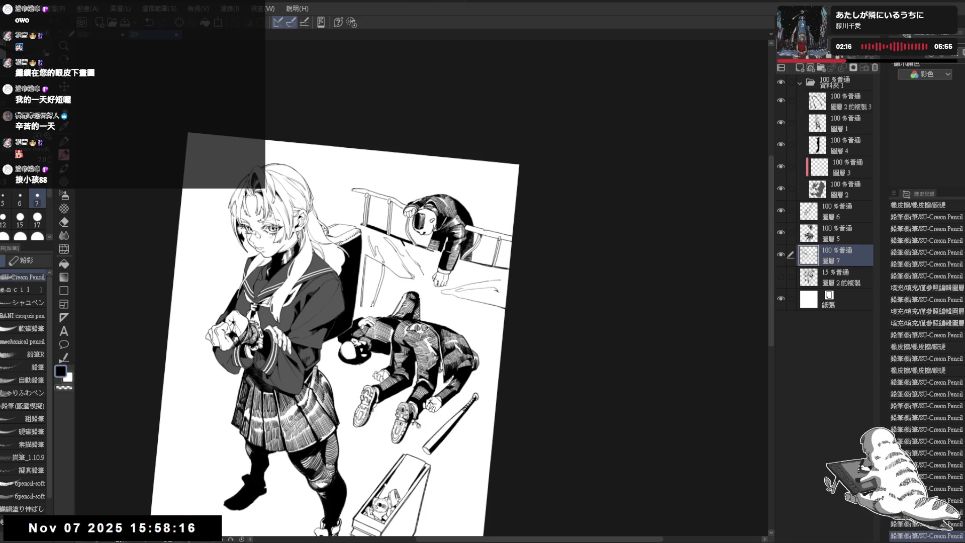
Undo and redo recent strokes and increase the pencil size to 8.
key("ctrl+0")
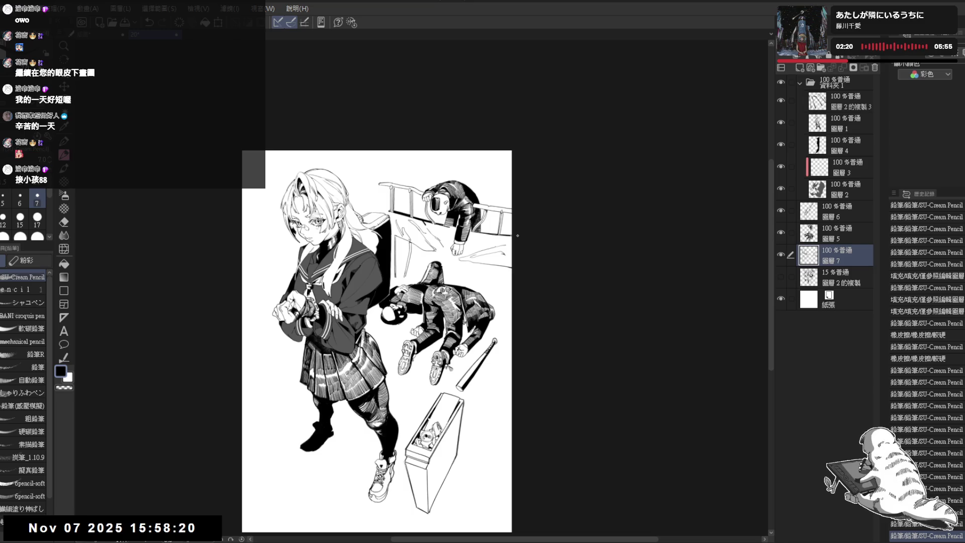
scroll(517, 235, "up", 2)
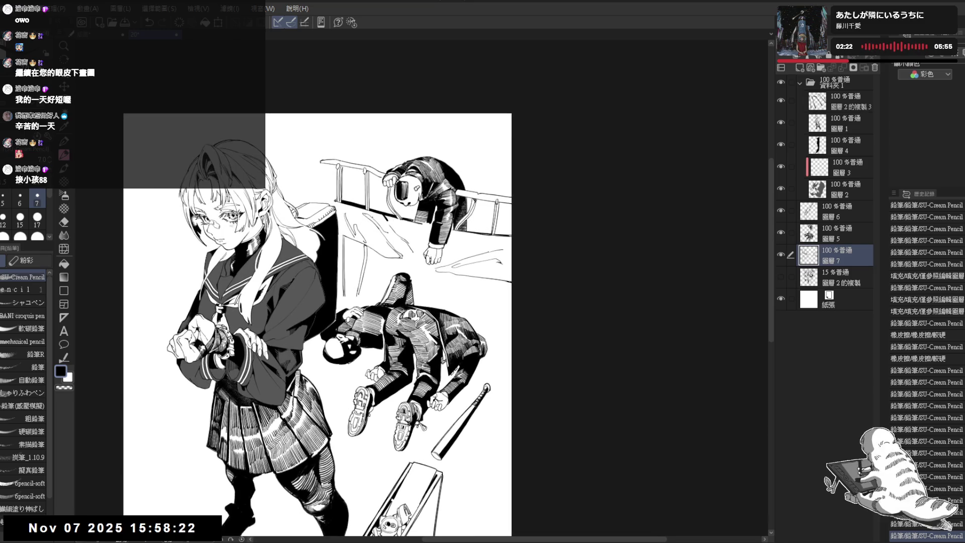
key("ctrl+z")
key("bracketright")
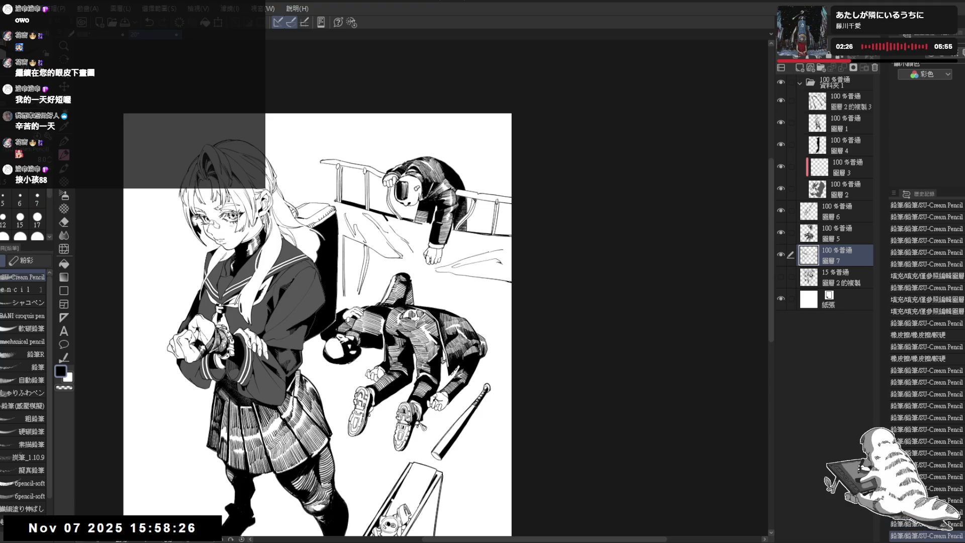
key("ctrl+y")
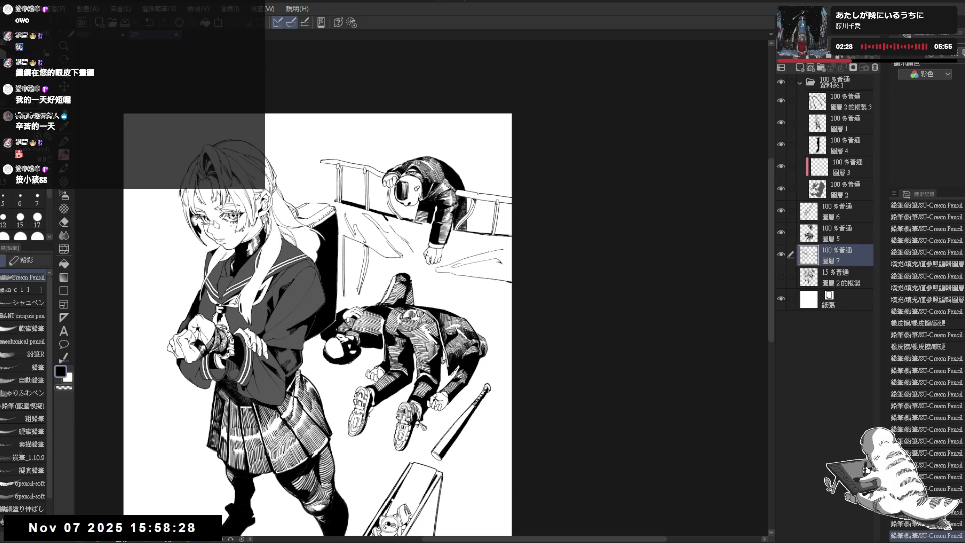
key("ctrl+z")
key("ctrl+y")
left_click_drag(189, 467, 191, 470)
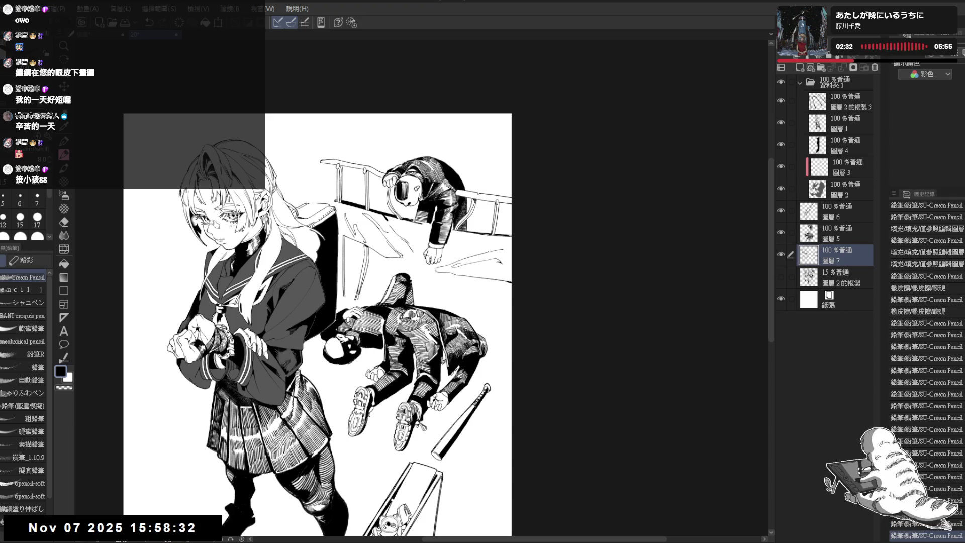
Erase a small mark on the ground and hide the sketch layer 圖層2的複製 again.
key("e")
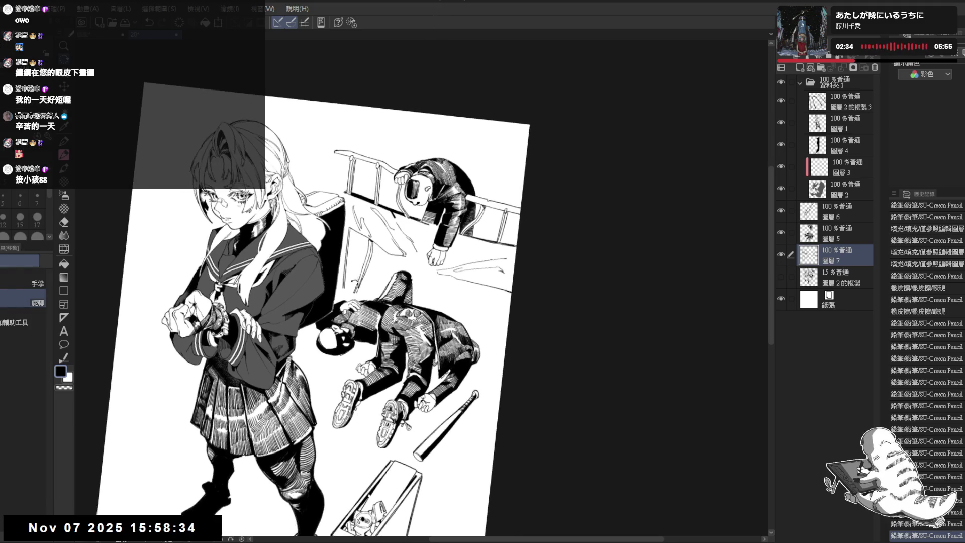
left_click_drag(352, 285, 350, 292)
key("p")
left_click(781, 276)
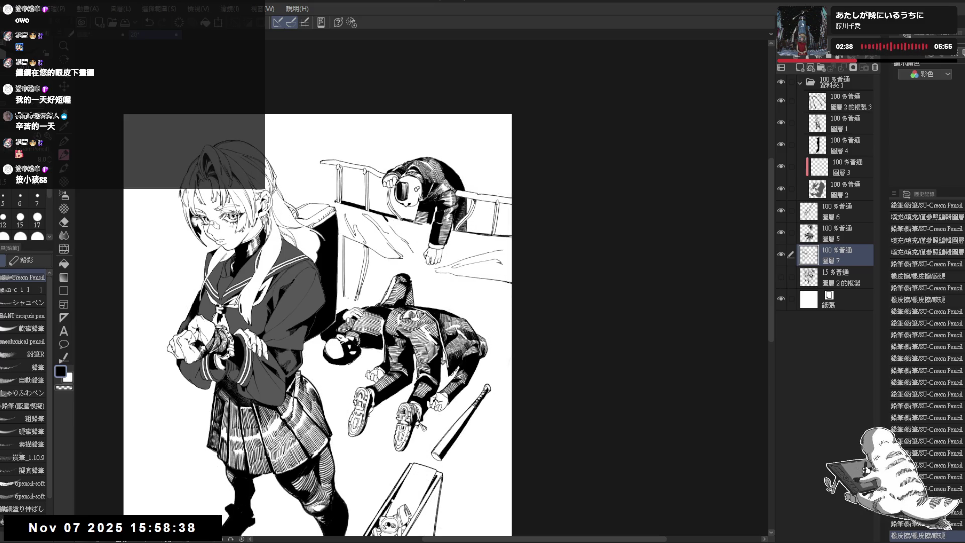
Draw vertical strokes on the ground at right below the railing, then zoom out.
mouse_move(390, 259)
left_mouse_down()
mouse_move(391, 275)
mouse_move(438, 291)
mouse_move(427, 302)
mouse_move(438, 276)
mouse_move(441, 292)
mouse_move(478, 318)
left_mouse_up()
key("ctrl+z")
left_click_drag(484, 278, 481, 316)
left_click_drag(485, 281, 483, 317)
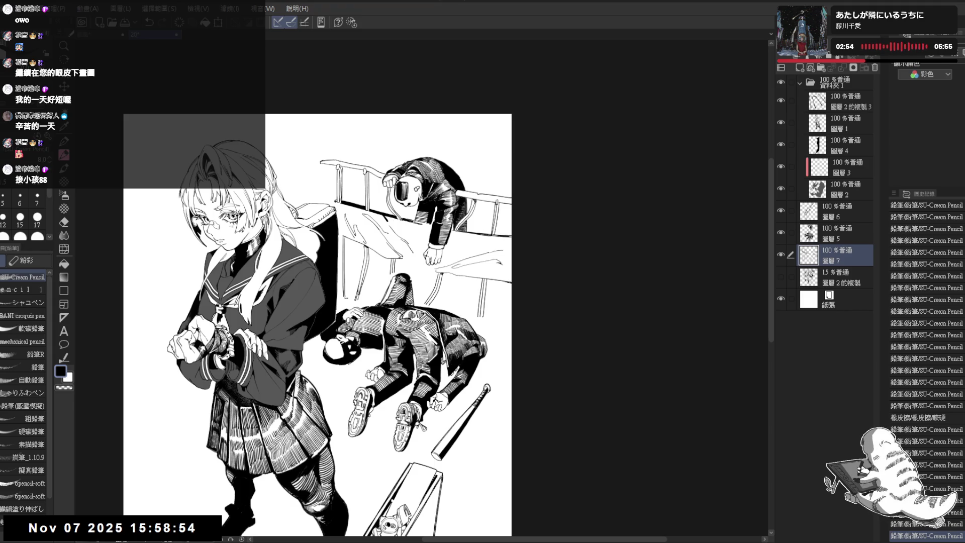
left_click_drag(485, 280, 481, 324)
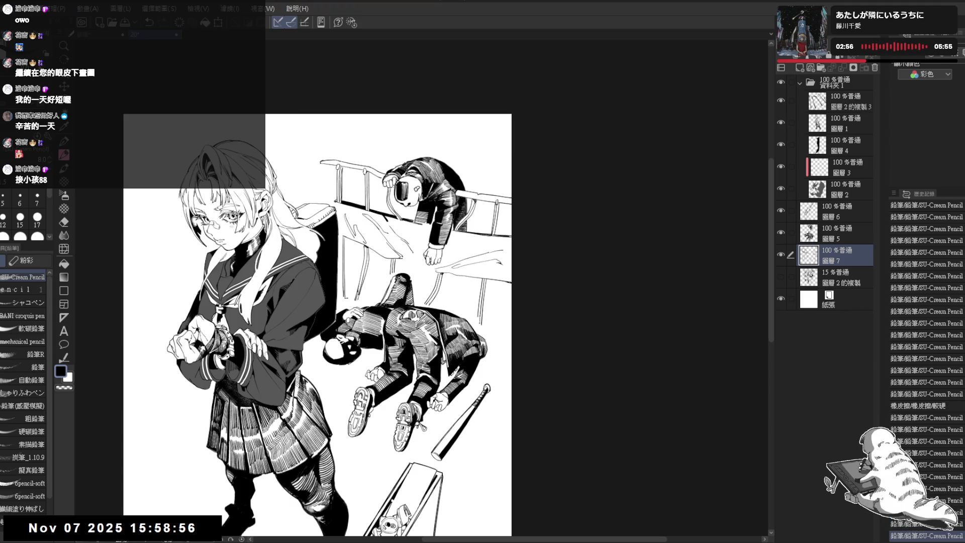
left_click_drag(512, 280, 520, 227)
scroll(519, 227, "down", 2)
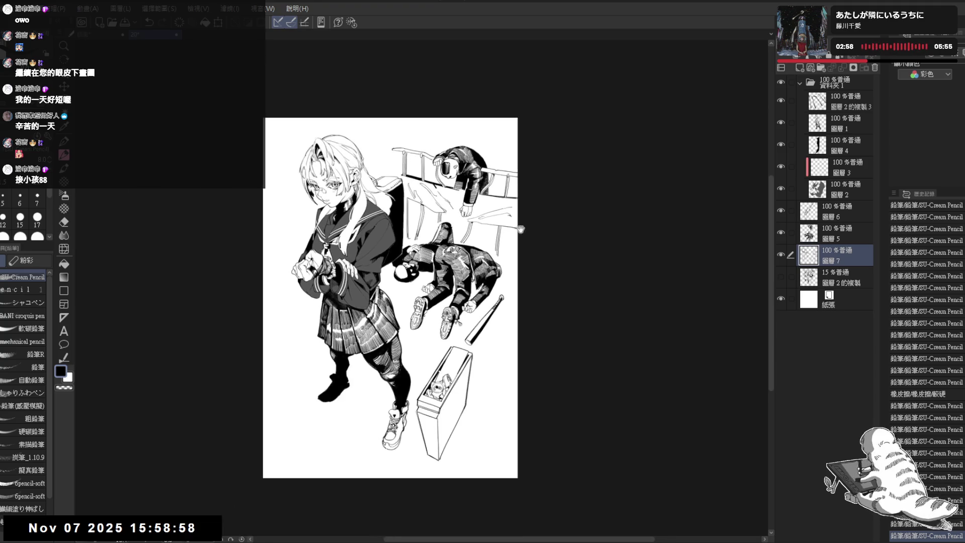
Show the faint sketch layer and try a short stroke beside the bat, with undo and redo.
left_click(780, 276)
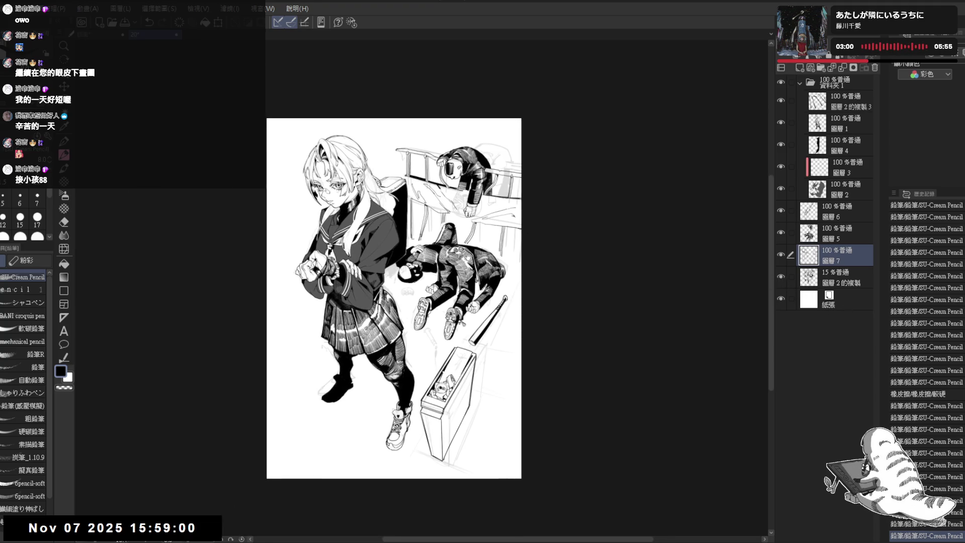
scroll(519, 246, "up", 1)
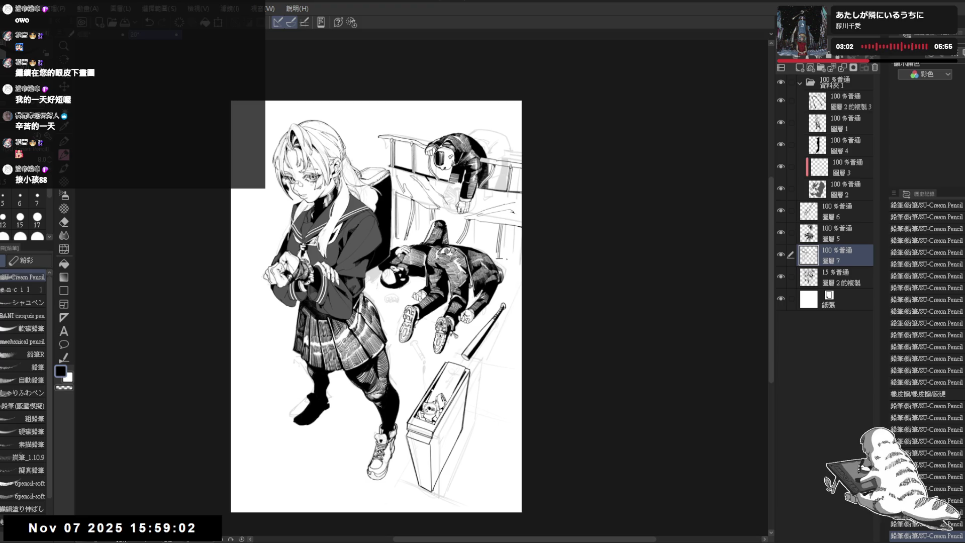
left_click_drag(504, 258, 497, 259)
key("ctrl+z")
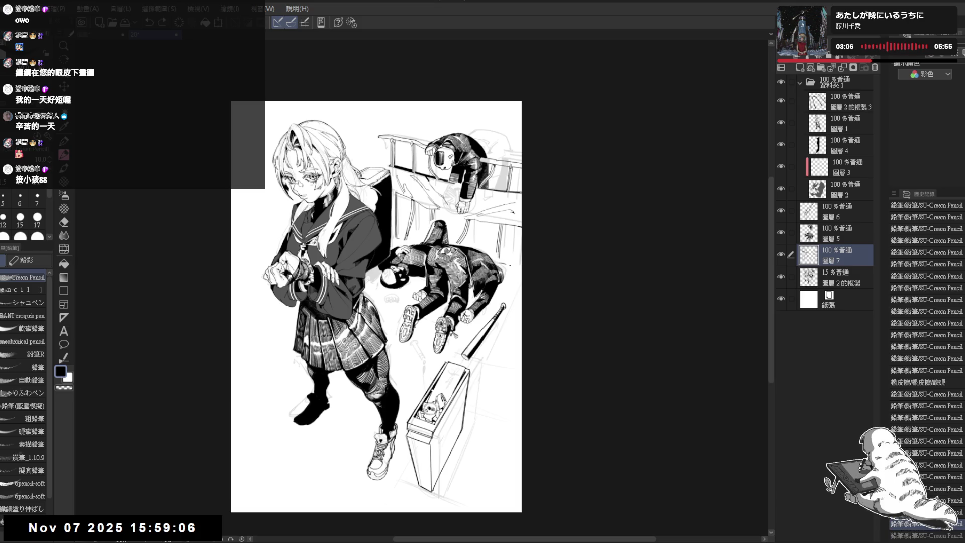
key("ctrl+y")
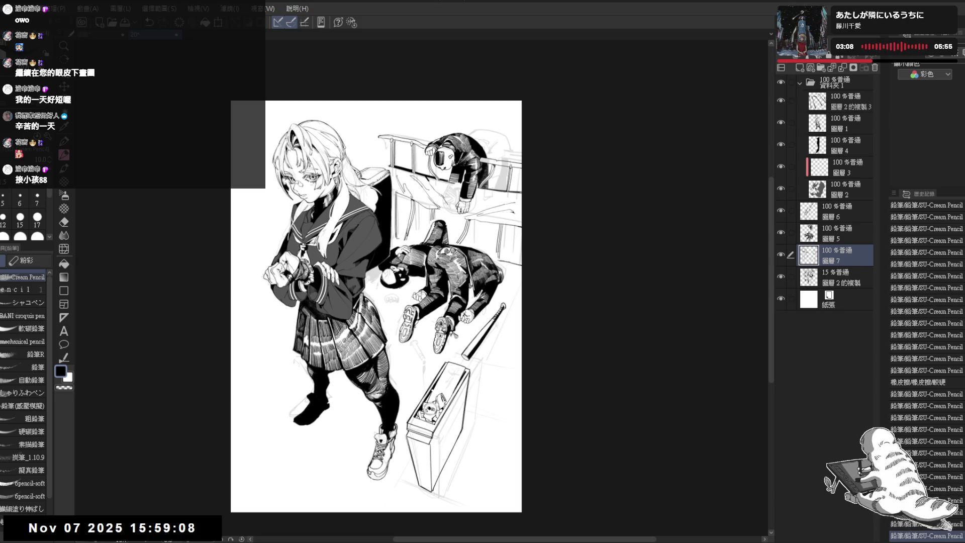
key("ctrl+z")
key("ctrl+y")
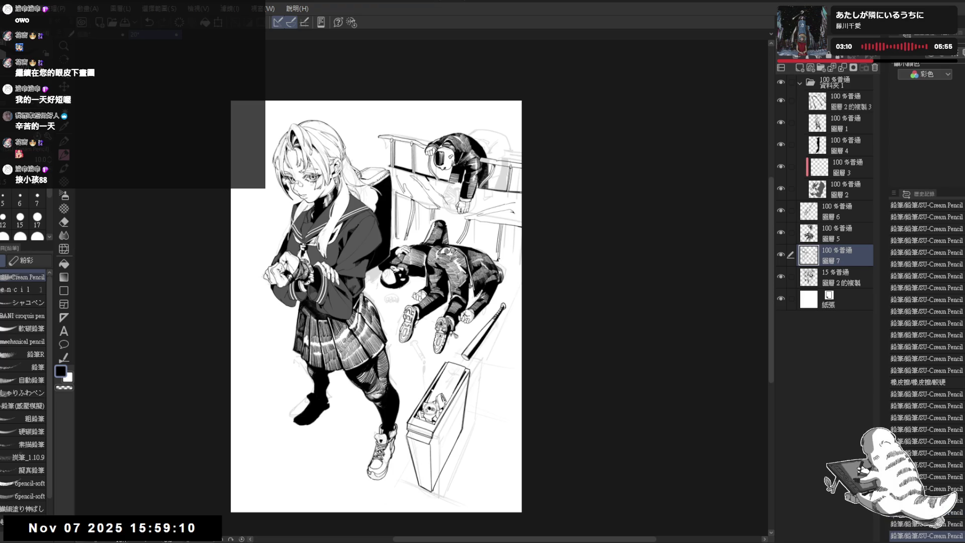
Pencil small marks and a downward stroke right of the bat, checking with a horizontal flip.
left_click_drag(502, 263, 515, 262)
left_click(498, 341)
scroll(374, 293, "down", 1)
key("minus")
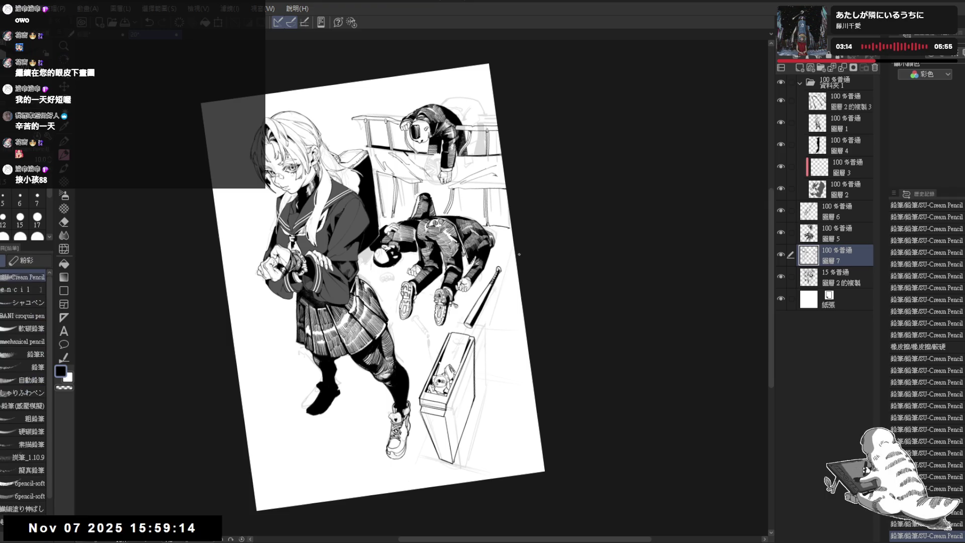
left_click_drag(506, 262, 506, 281)
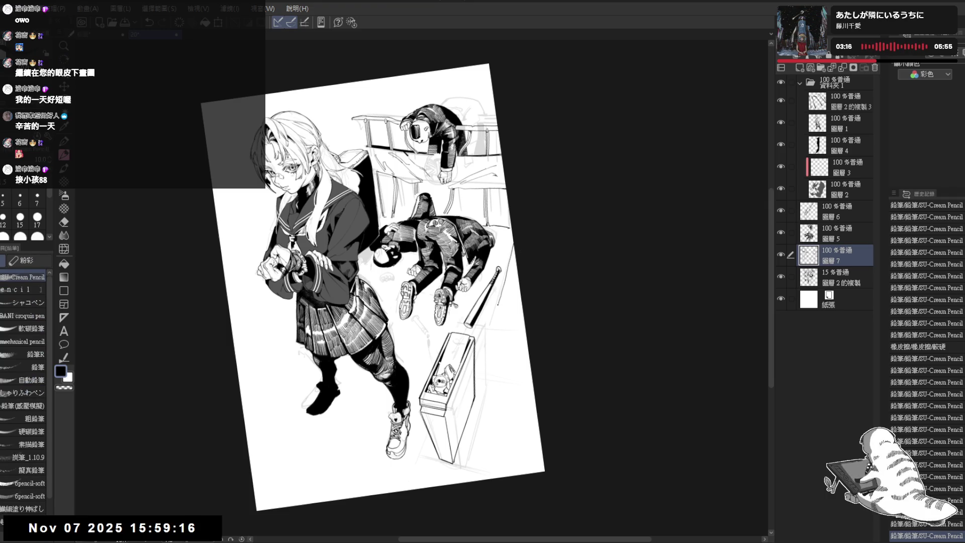
left_click_drag(510, 248, 480, 362)
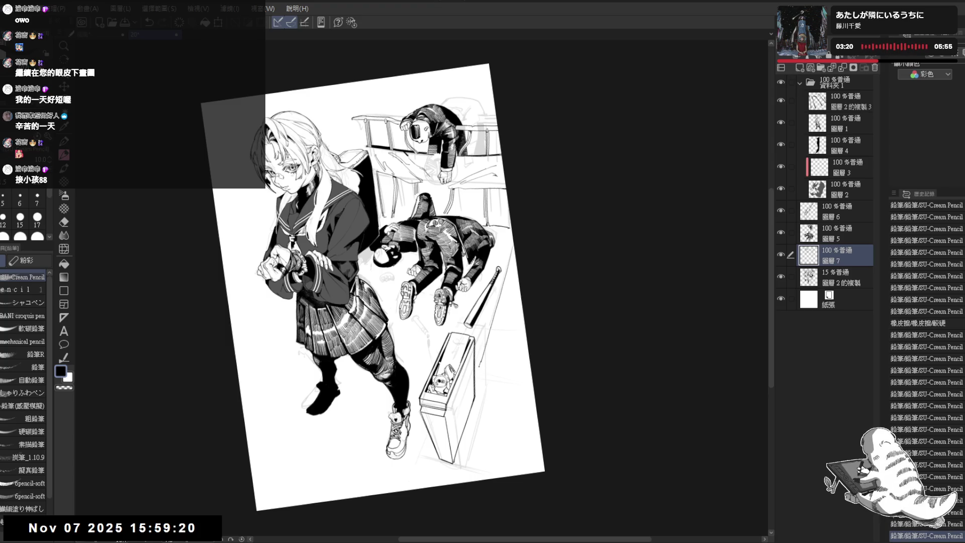
key("ctrl+0")
key("h")
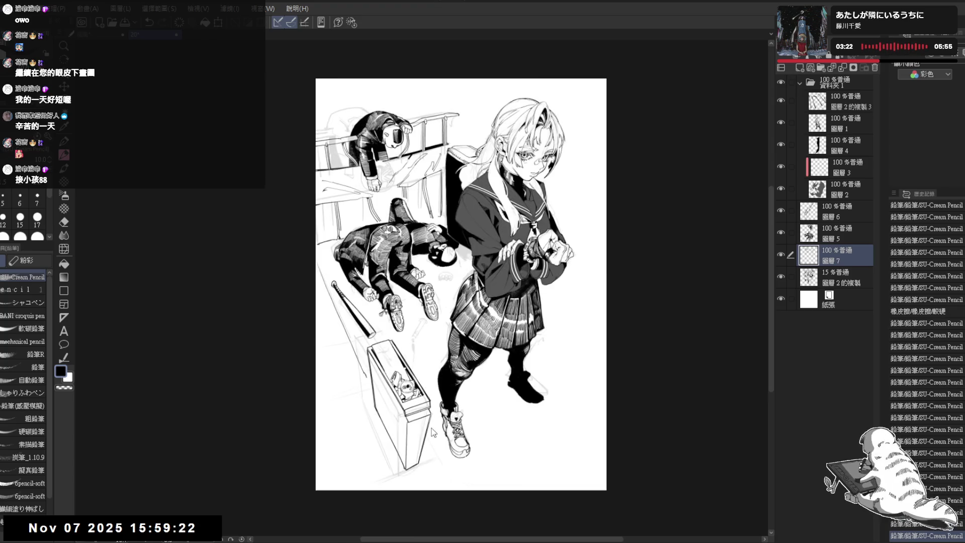
key("h")
key("minus")
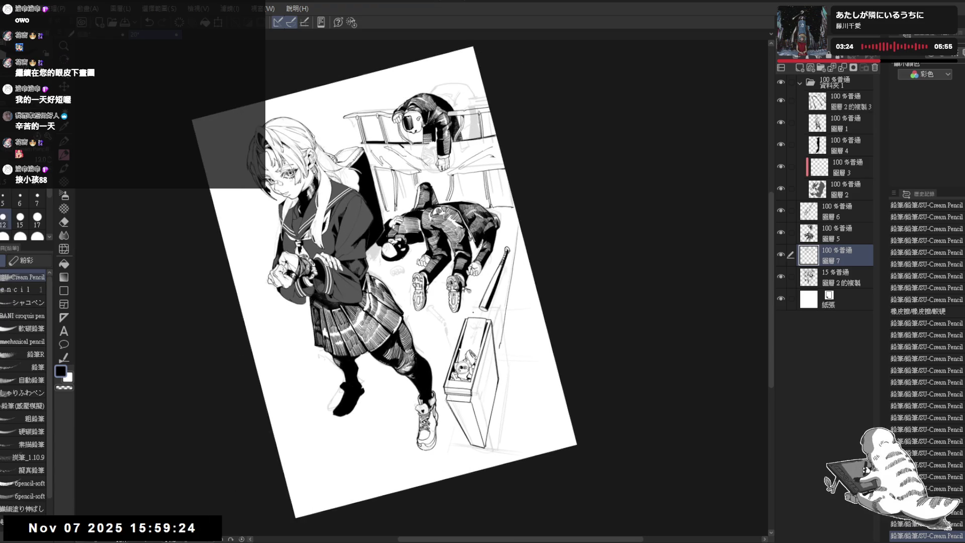
Zoom in and pencil stone outlines beside the bat and fallen man, erasing a stray mark.
key("ctrl+plus")
mouse_move(495, 316)
left_mouse_down()
mouse_move(492, 349)
mouse_move(501, 337)
left_mouse_up()
left_click_drag(503, 333, 500, 350)
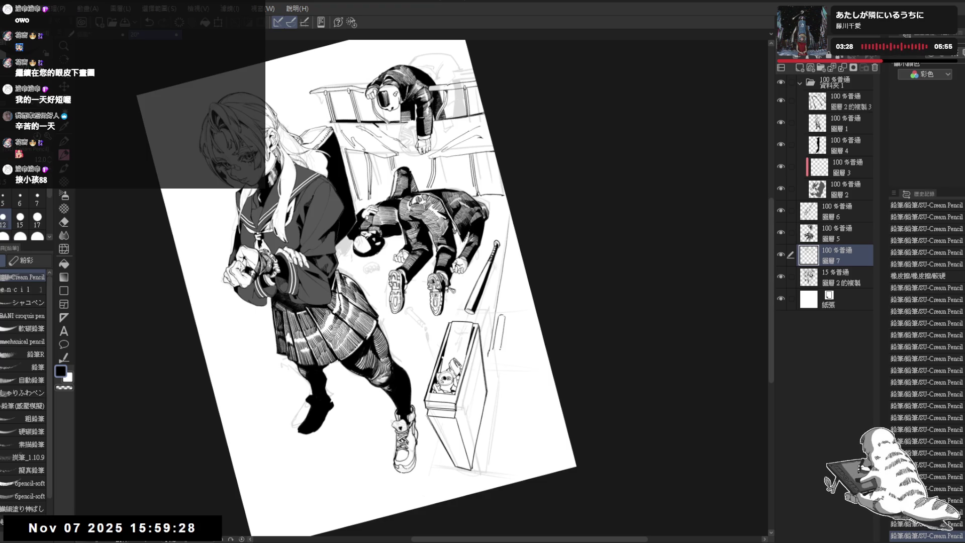
left_click_drag(501, 299, 500, 306)
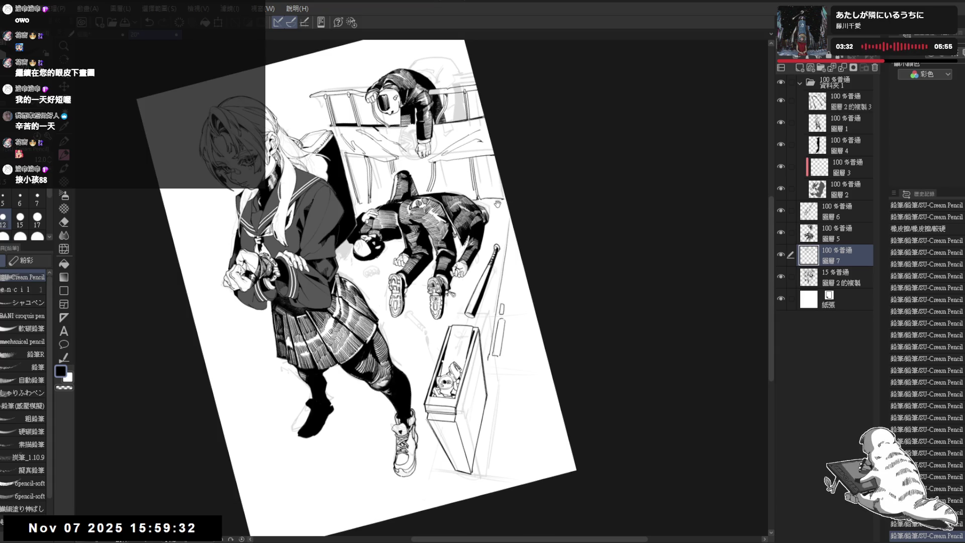
mouse_move(496, 201)
left_mouse_down()
mouse_move(495, 224)
mouse_move(497, 204)
left_mouse_up()
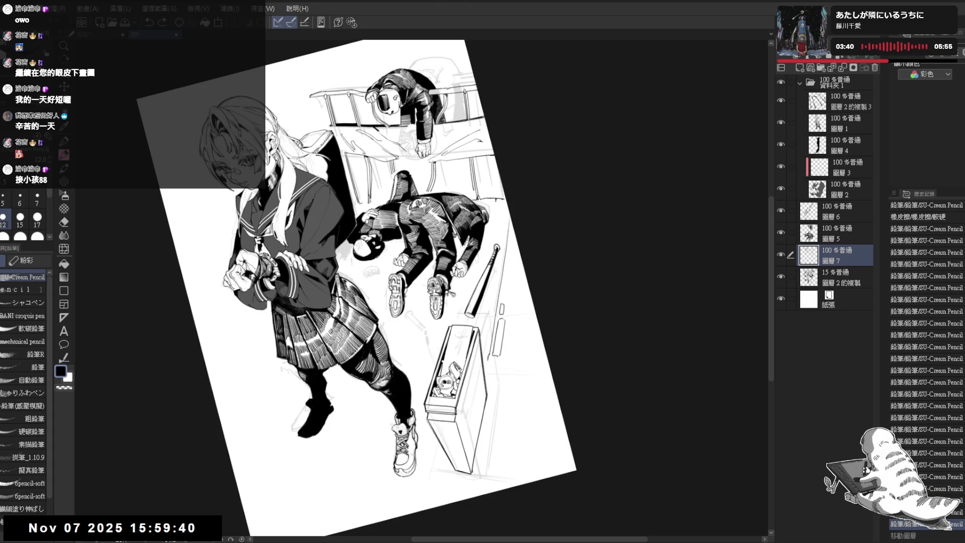
left_click_drag(496, 220, 498, 224)
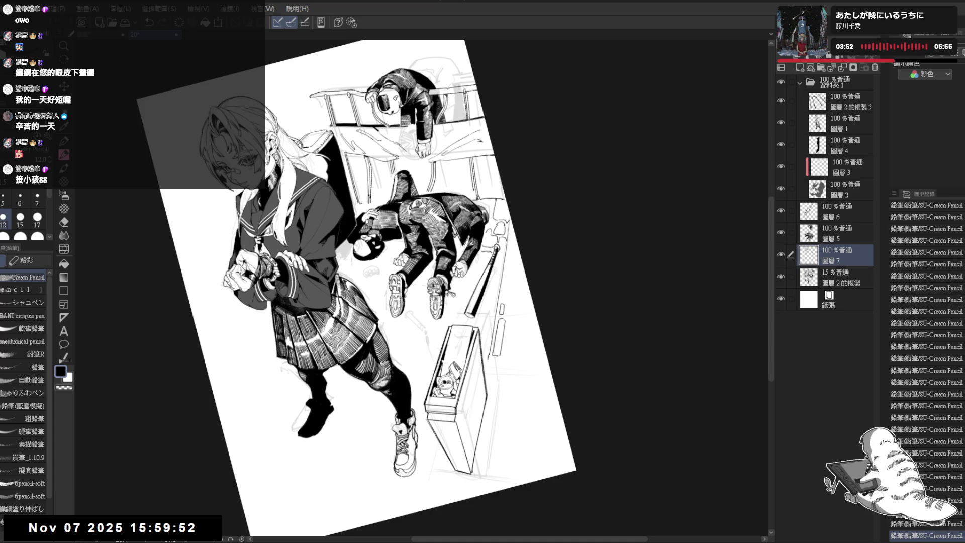
key("e")
left_click(481, 251)
key("p")
left_click(482, 252)
left_click(503, 258)
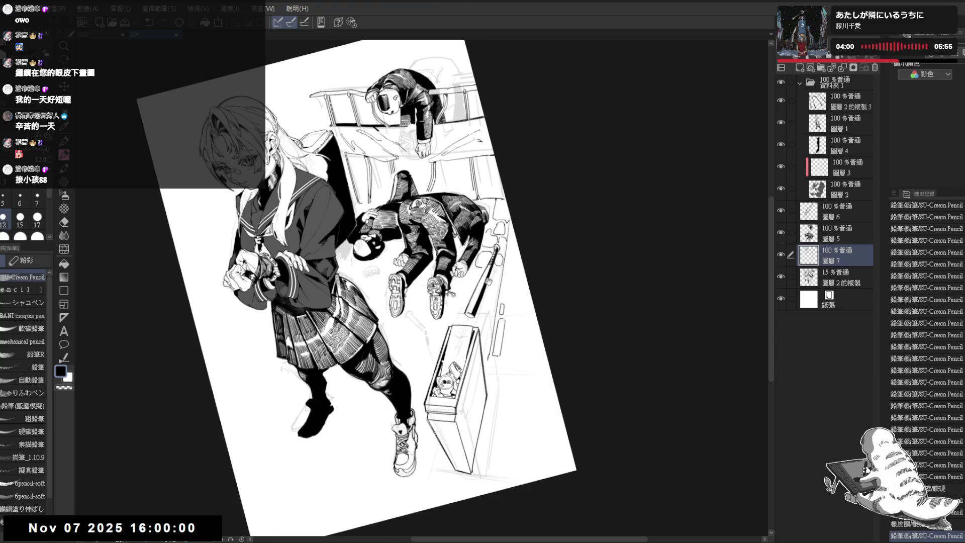
Add stone edges and dots by the bat and the fallen man's shoes, then fit the page.
scroll(503, 271, "up", 2)
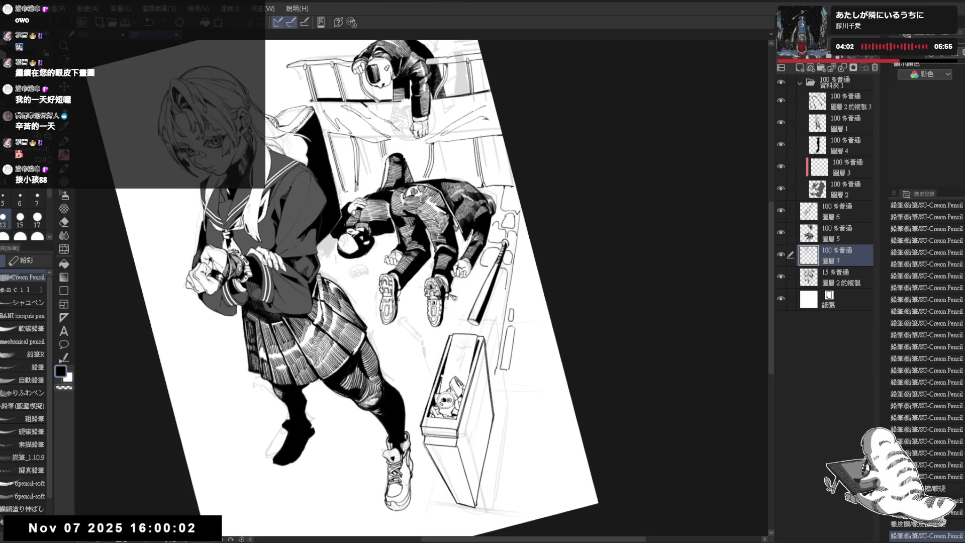
left_click(504, 258)
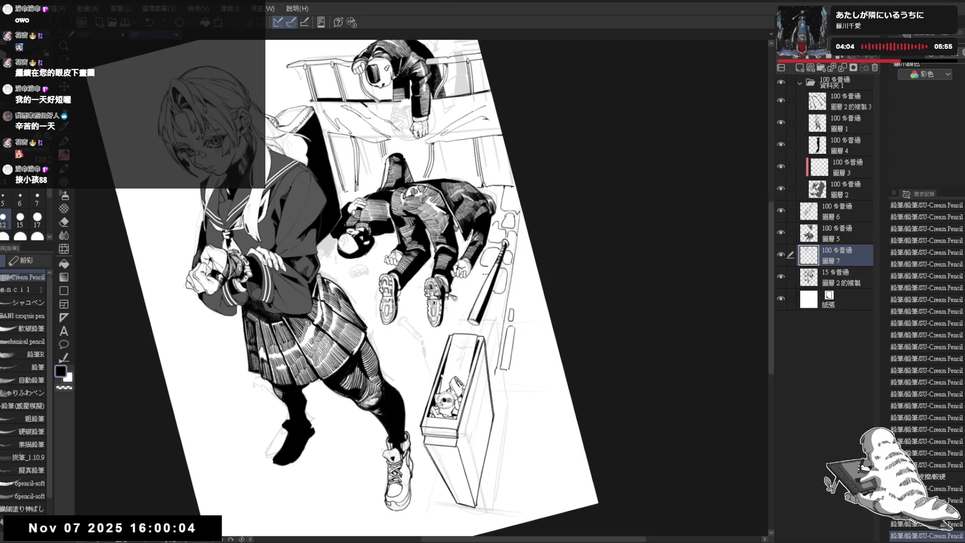
left_click(503, 258)
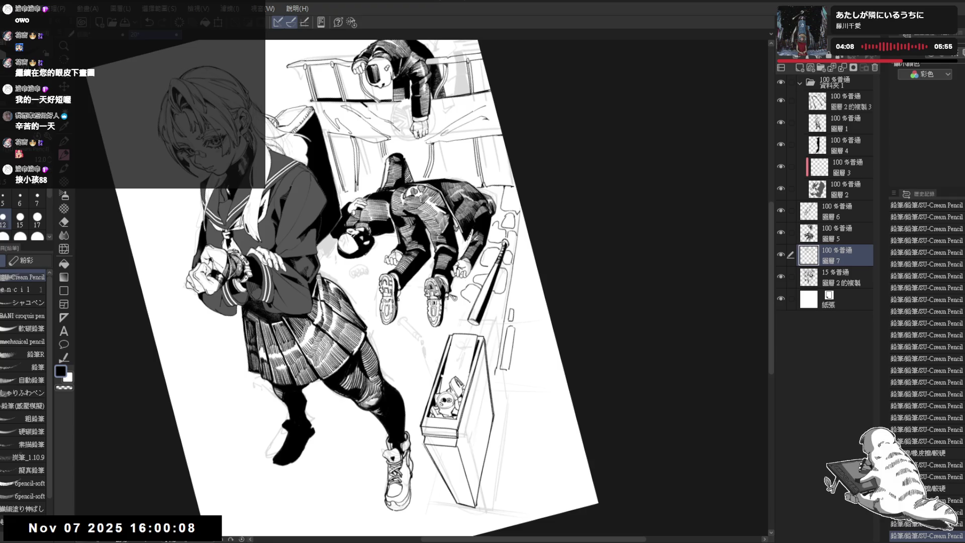
mouse_move(501, 297)
left_mouse_down()
mouse_move(504, 309)
mouse_move(429, 277)
mouse_move(439, 291)
left_mouse_up()
left_click(421, 280)
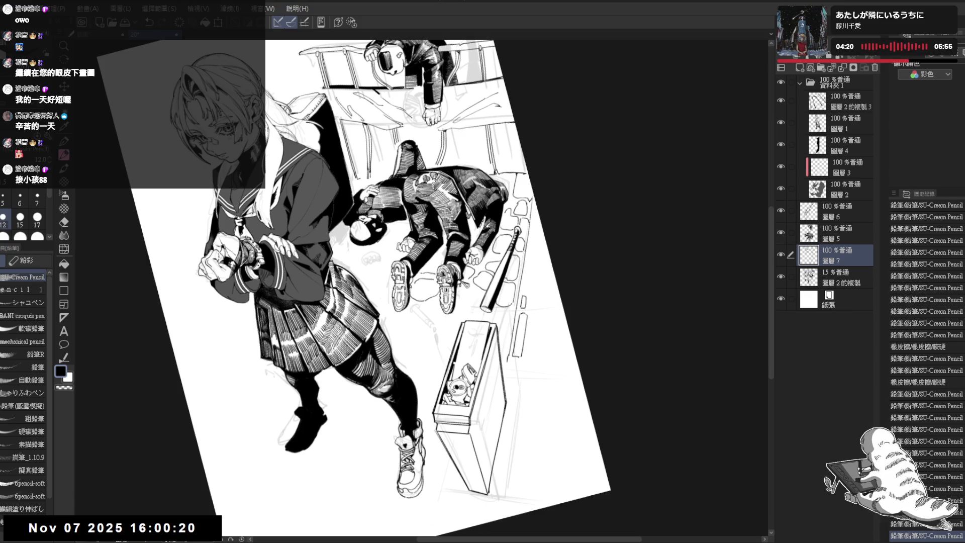
left_click_drag(433, 255, 443, 252)
left_click_drag(351, 302, 350, 295)
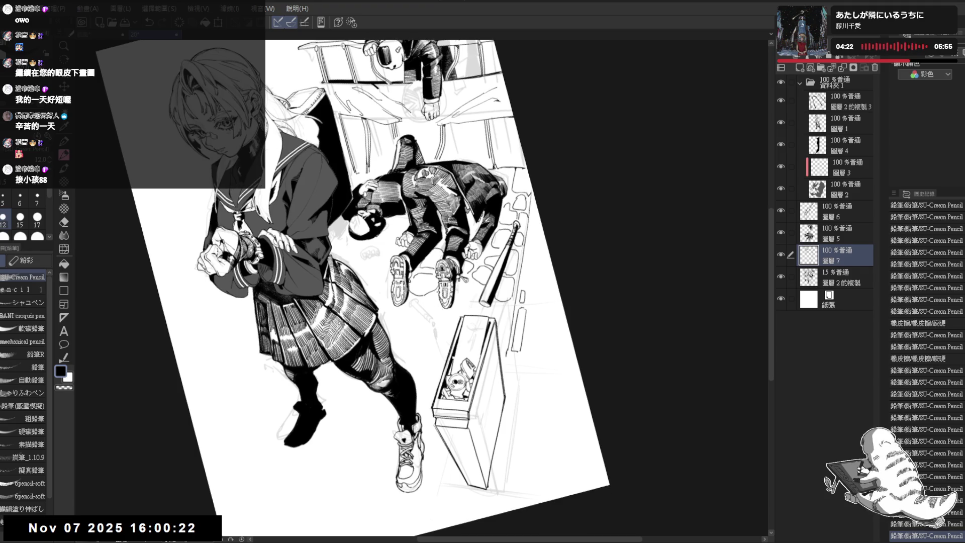
mouse_move(418, 298)
left_mouse_down()
mouse_move(426, 317)
mouse_move(466, 298)
mouse_move(458, 314)
mouse_move(483, 316)
left_mouse_up()
key("ctrl+at")
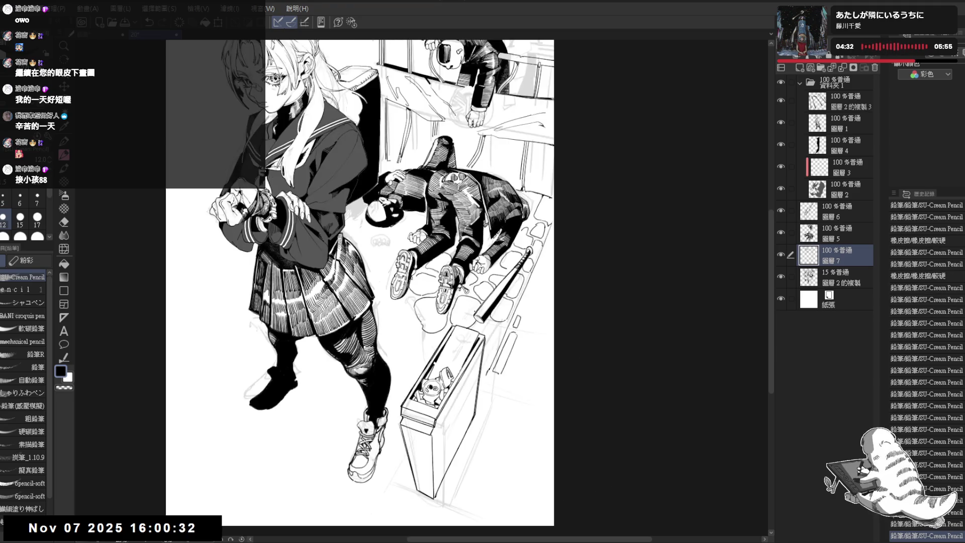
key("ctrl+0")
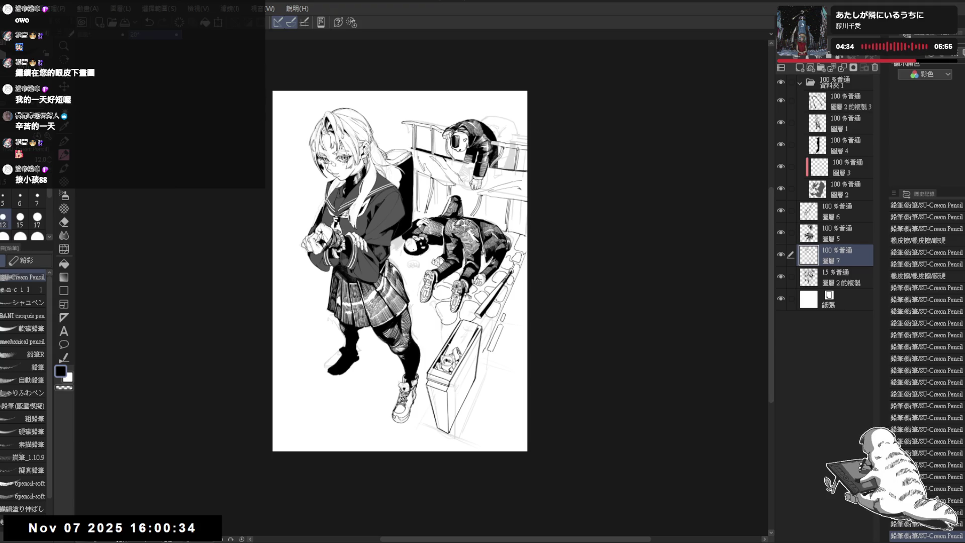
Pencil more cobblestones between the schoolgirl, fallen man and box, undoing two bad strokes.
mouse_move(442, 295)
left_mouse_down()
mouse_move(435, 282)
mouse_move(480, 312)
mouse_move(477, 330)
mouse_move(516, 328)
left_mouse_up()
key("ctrl+z")
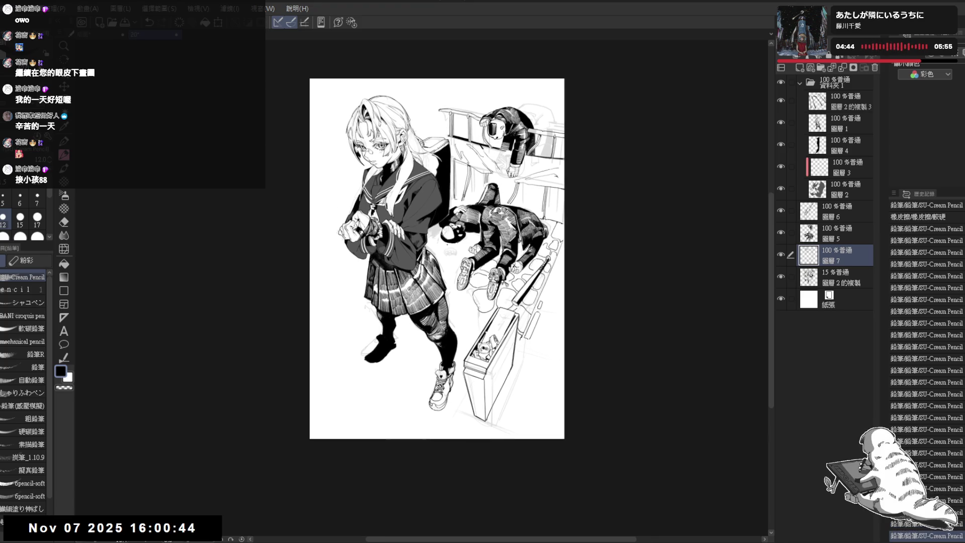
mouse_move(455, 298)
left_mouse_down()
mouse_move(444, 284)
mouse_move(458, 302)
left_mouse_up()
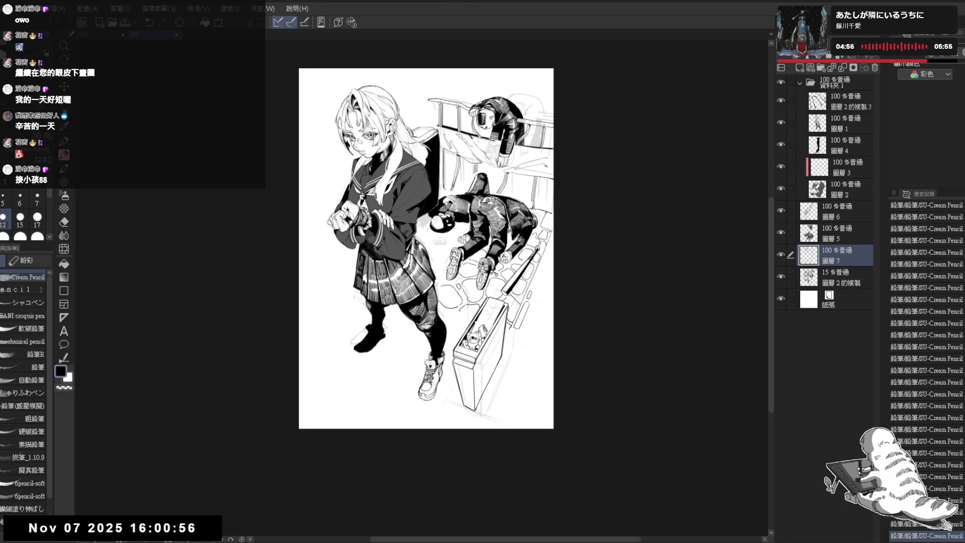
key("minus")
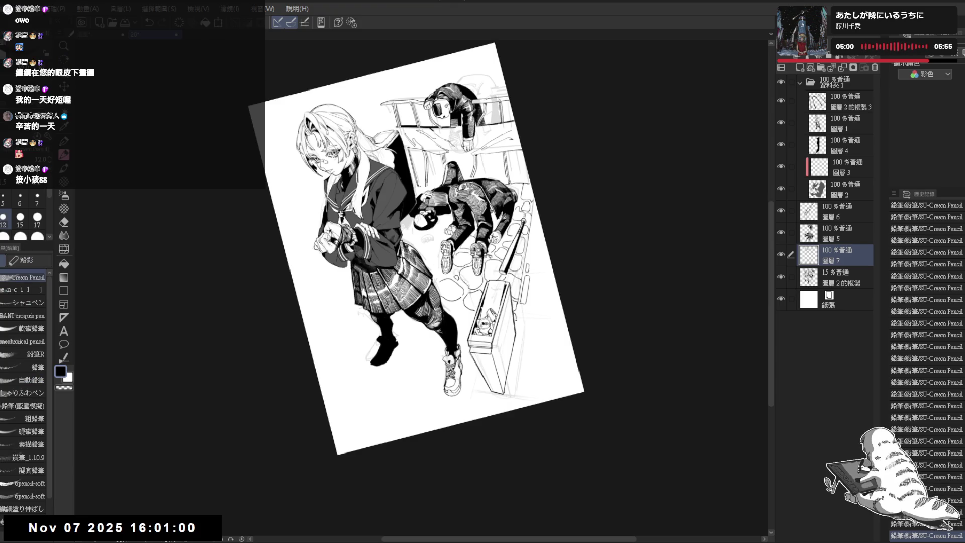
key("ctrl+0")
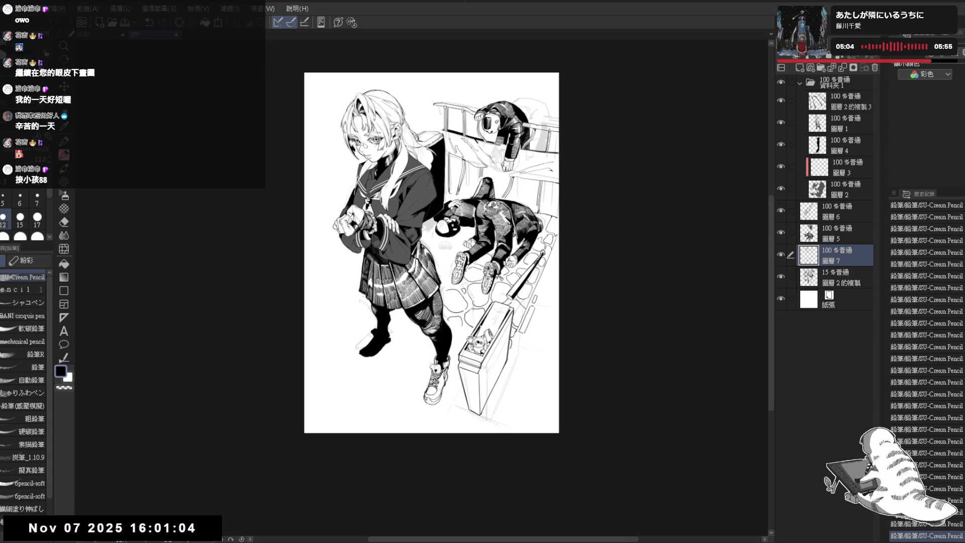
key("ctrl+z")
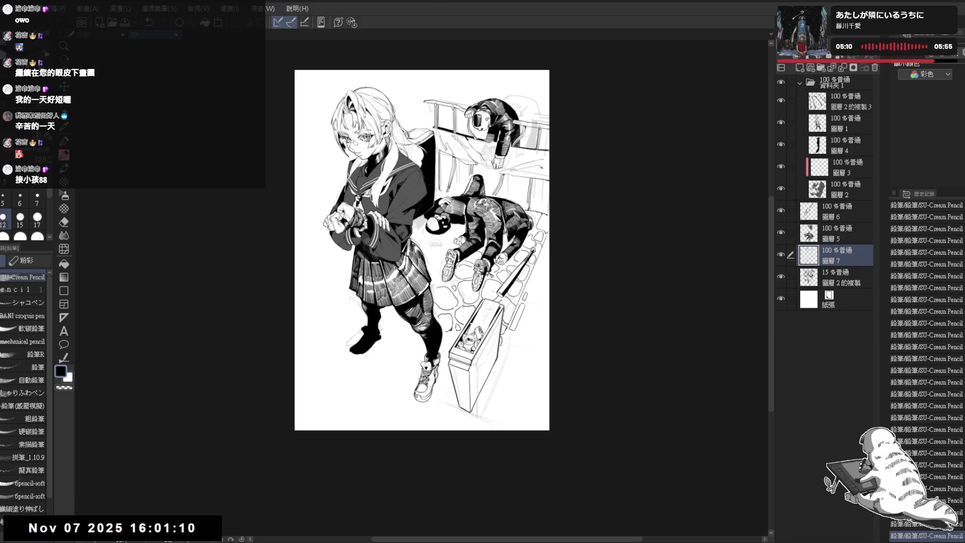
left_click_drag(422, 251, 436, 285)
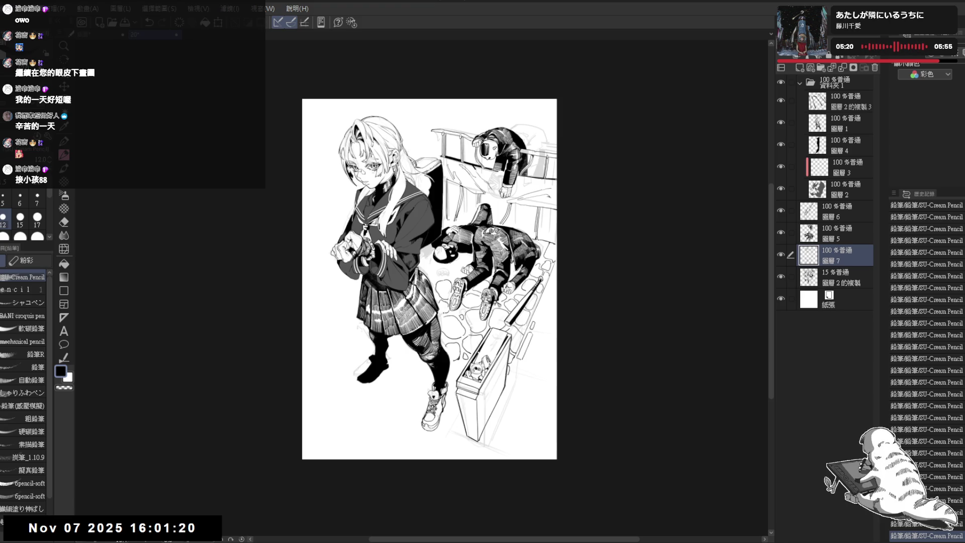
left_click_drag(429, 261, 431, 272)
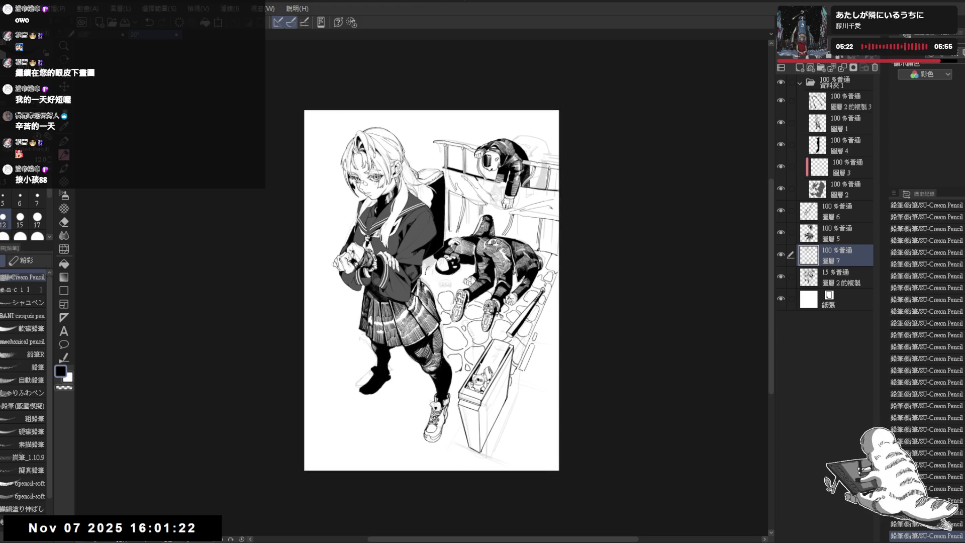
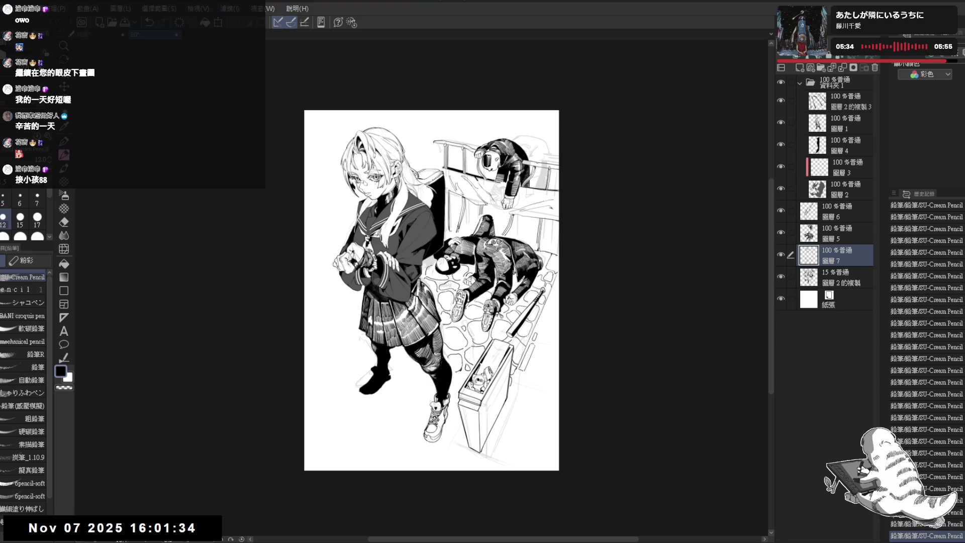
Zoom out and hide the faint 15% sketch layer 圖層 2的複製.
left_click_drag(424, 289, 409, 284)
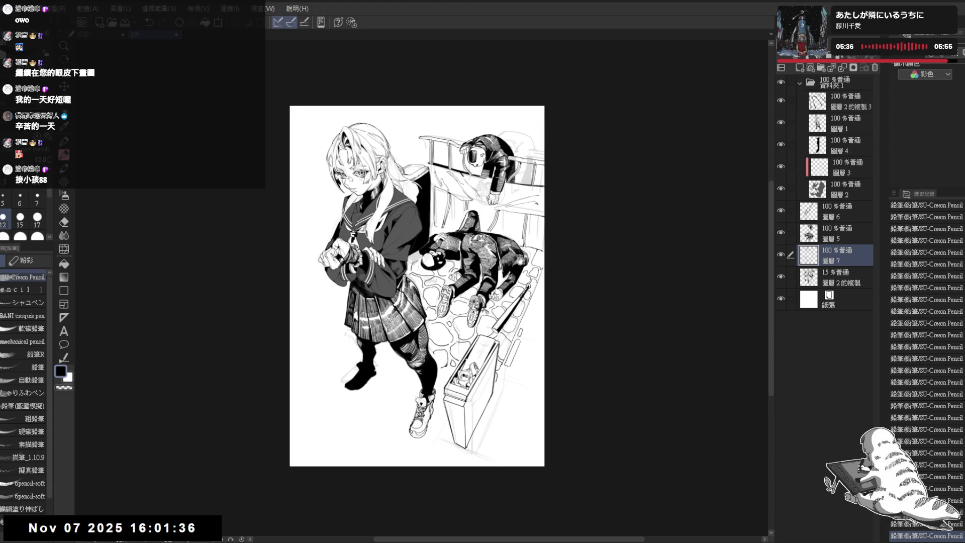
key("ctrl+minus")
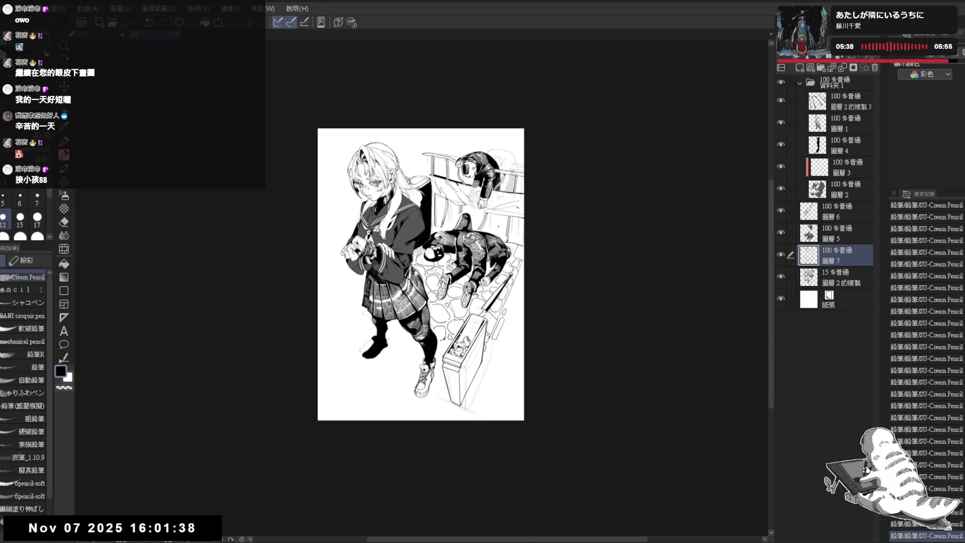
left_click(781, 277)
key("ctrl+plus")
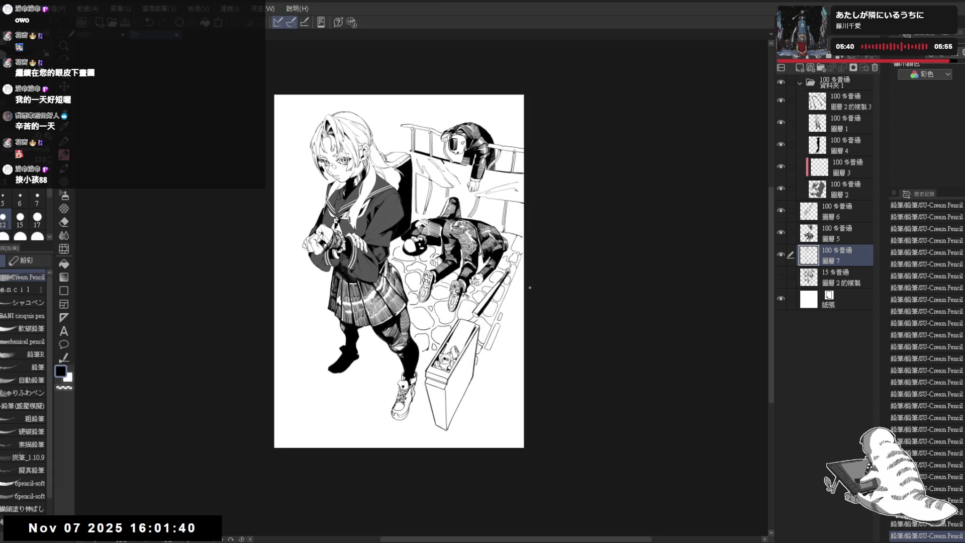
Rotate and tilt the page view to check the inked strokes.
key("minus")
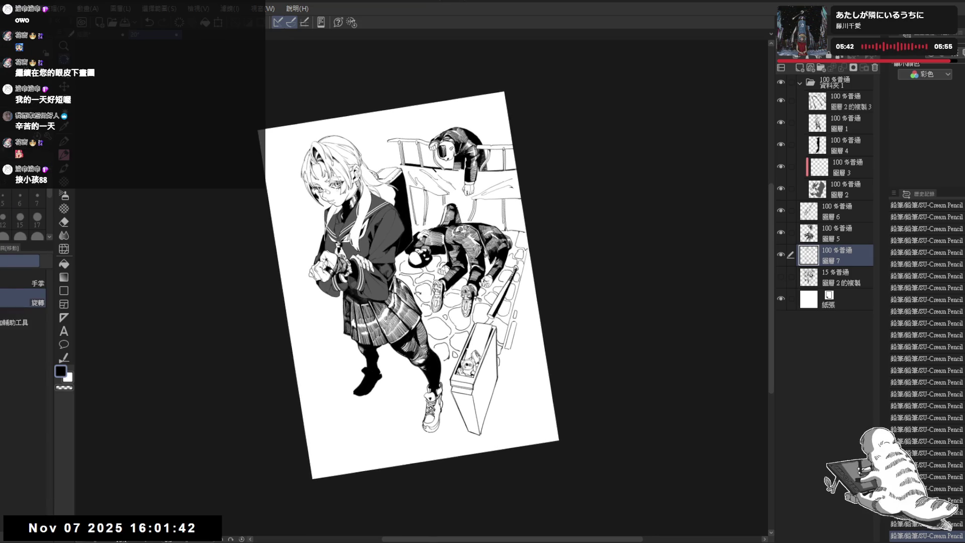
key("e")
key("p")
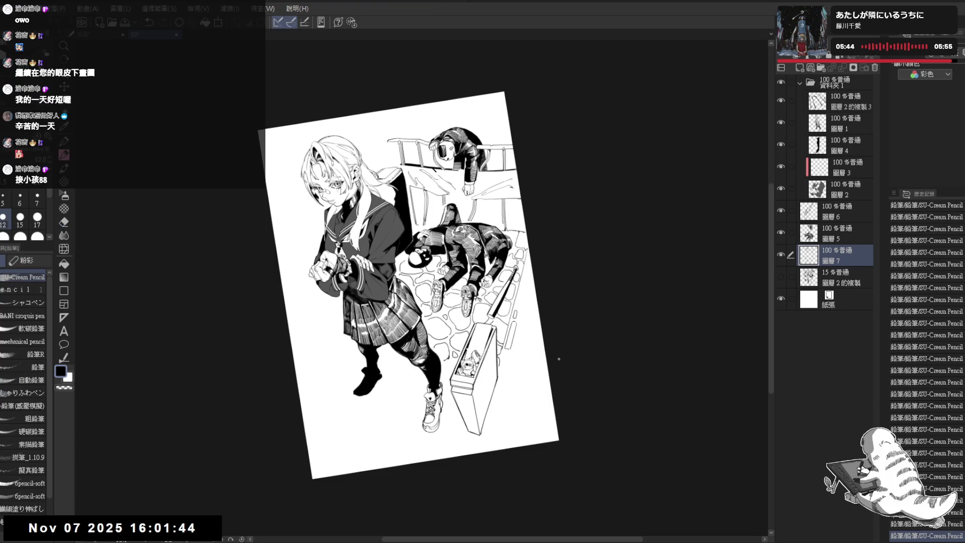
scroll(557, 360, "down", 1)
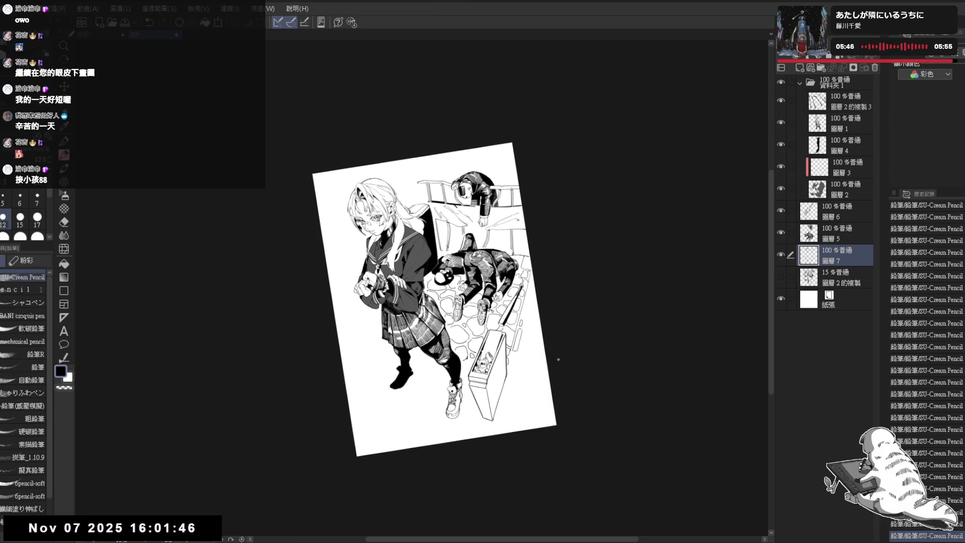
scroll(558, 359, "up", 2)
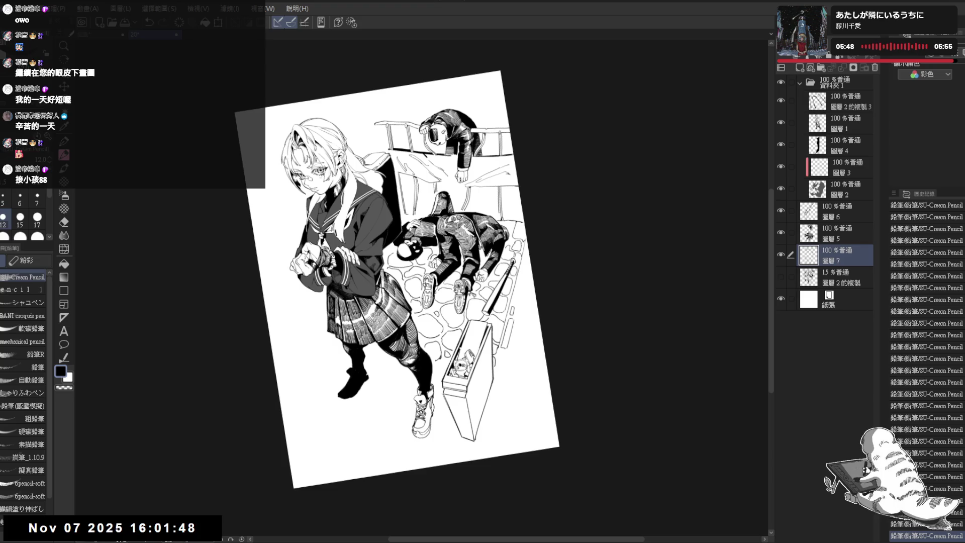
left_click_drag(557, 359, 563, 347)
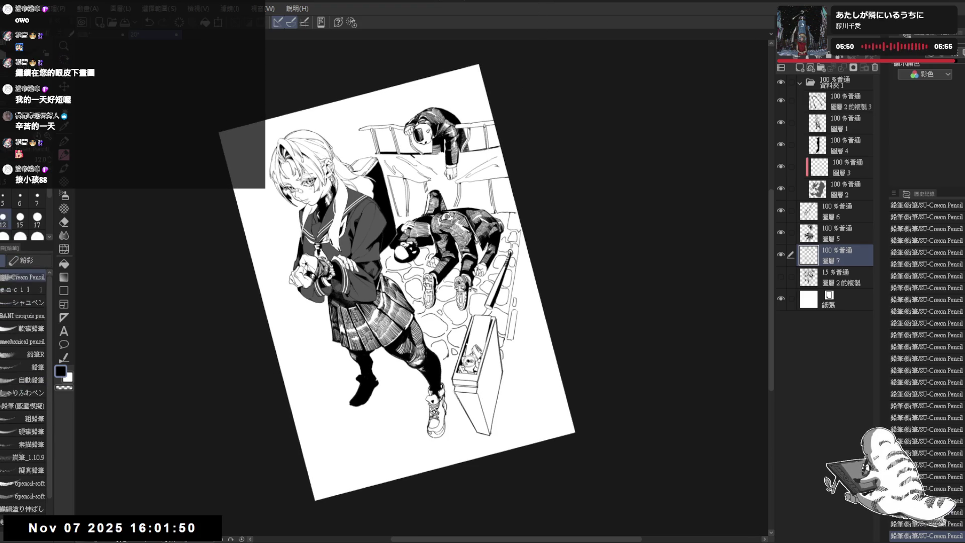
Undo and redo the last pencil stroke, set brush size 15, and reset the view upright.
key("ctrl+z")
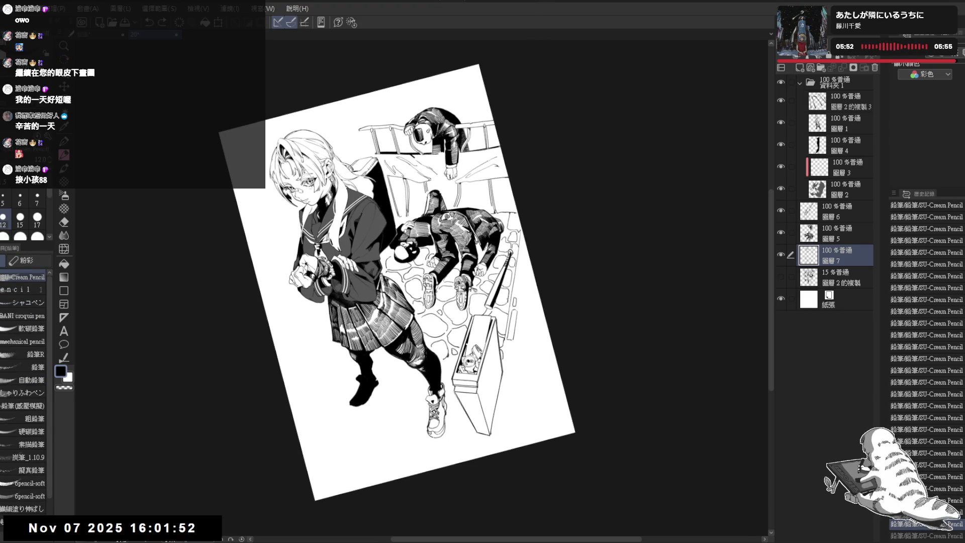
key("bracketright")
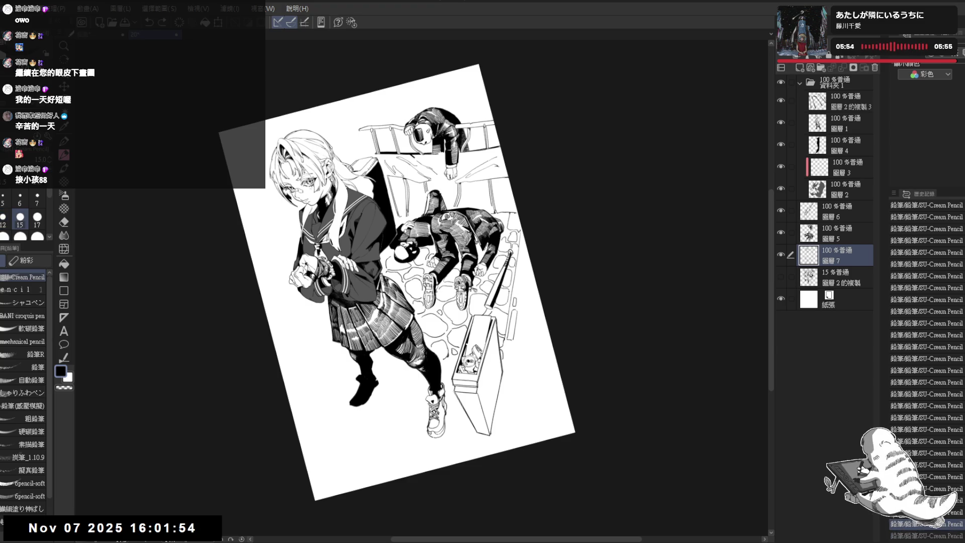
key("ctrl+y")
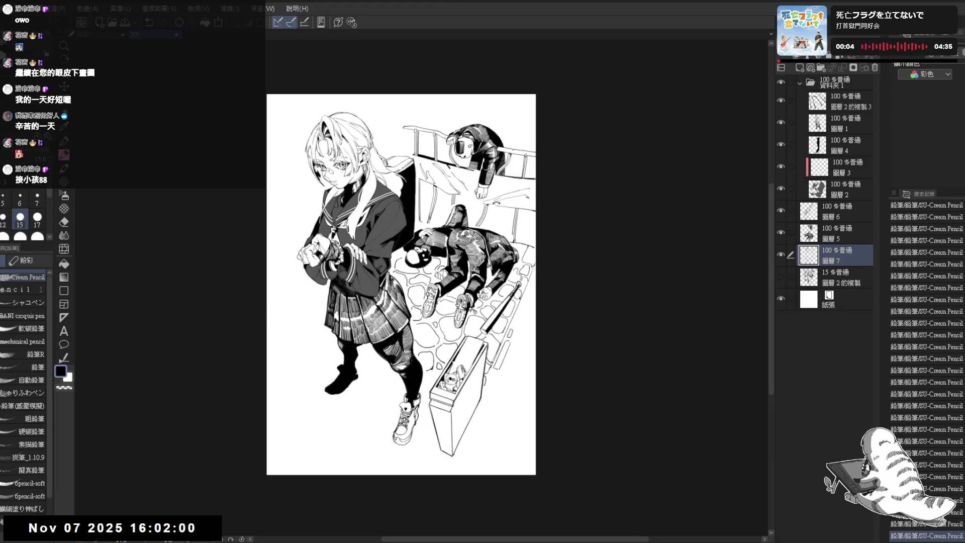
key("e")
key("p")
key("ctrl+shift+r")
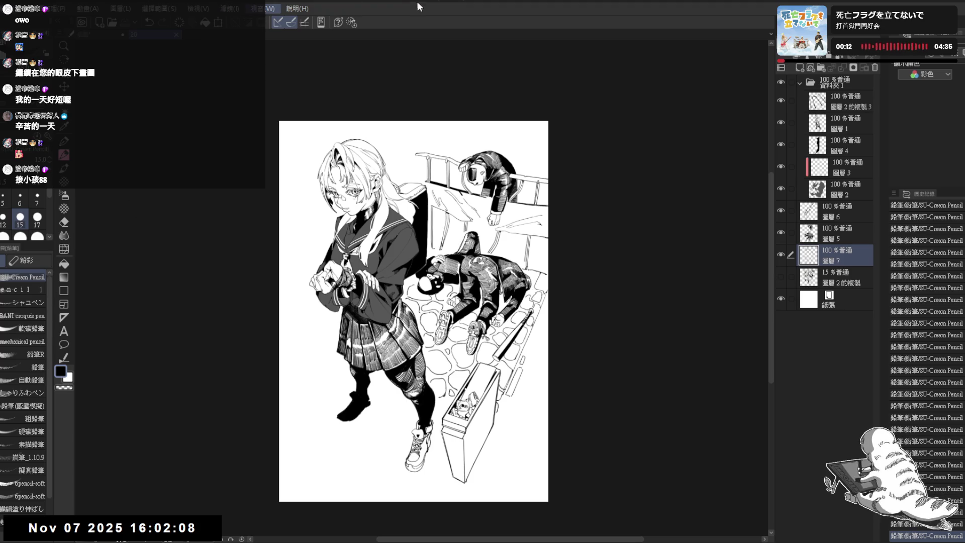
left_click_drag(343, 332, 307, 300)
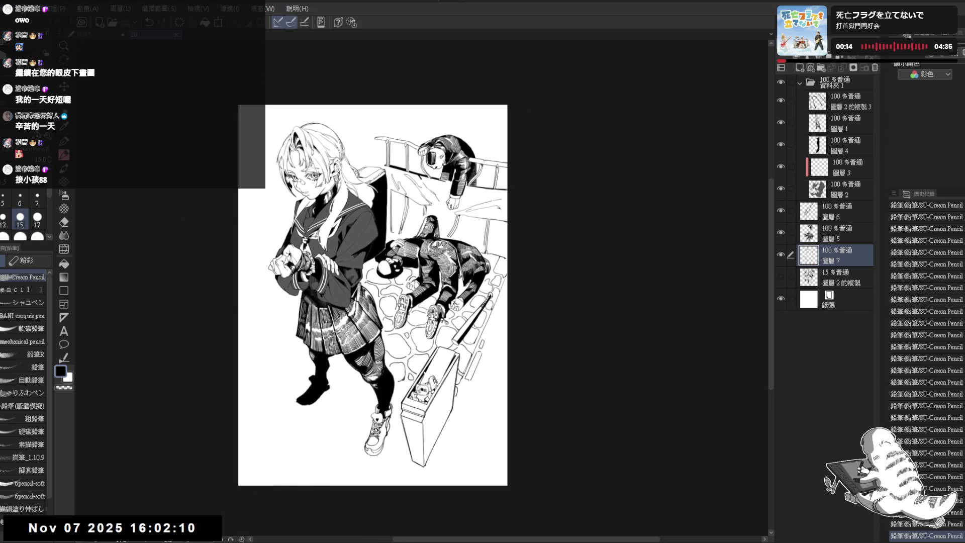
Enlarge the canvas downward, rightward and upward, and confirm the new size.
key("ctrl+alt+c")
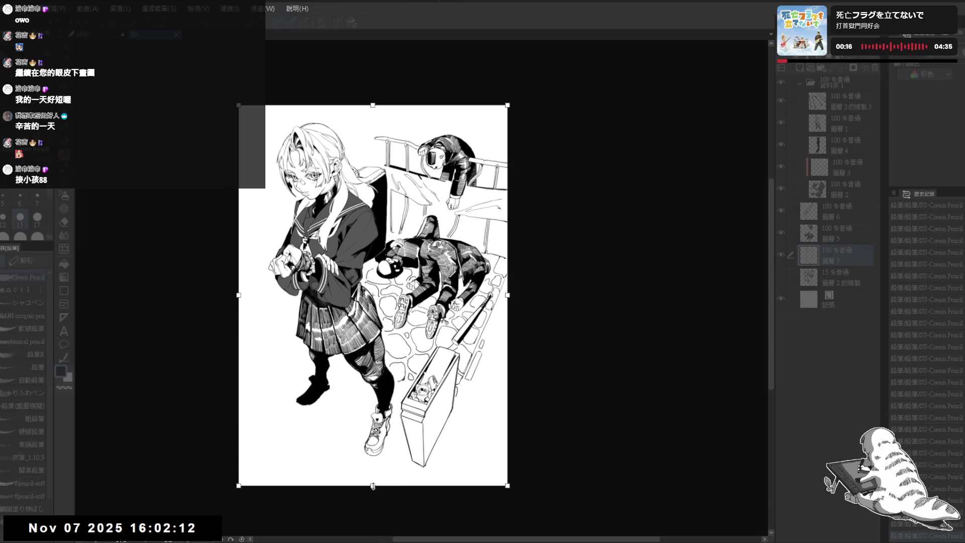
left_click_drag(373, 486, 376, 530)
left_click_drag(508, 317, 563, 316)
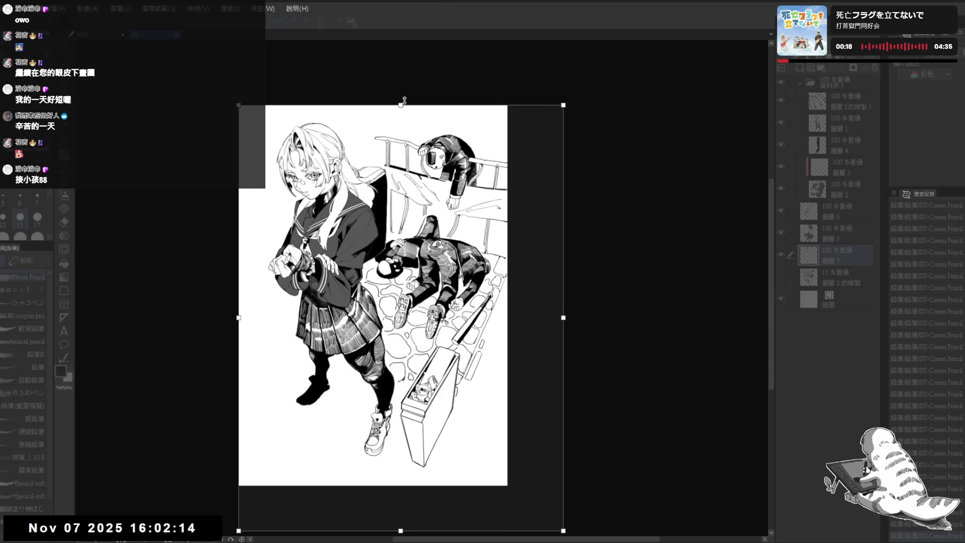
left_click_drag(402, 104, 413, 82)
key("Return")
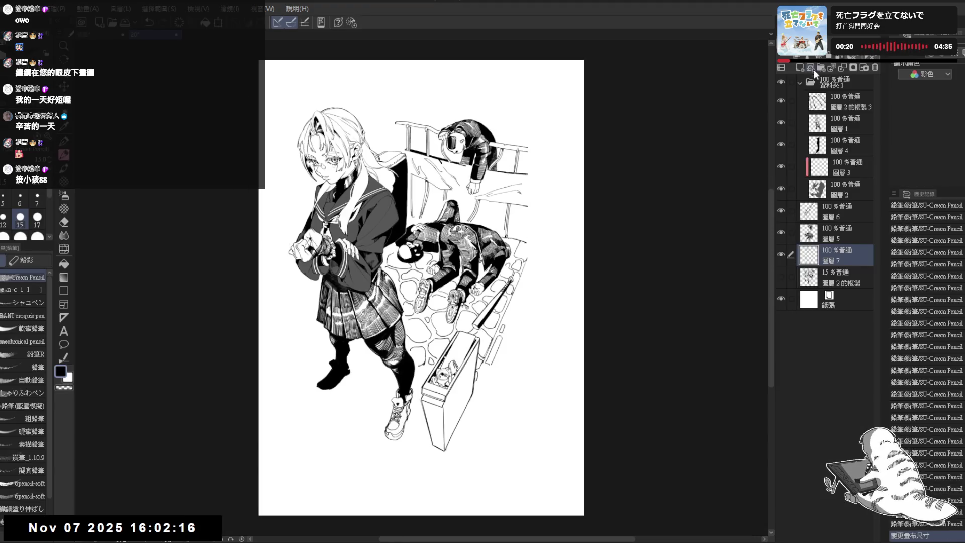
Add a new layer 圖層 9 and move it out of the folder to the top of the stack.
left_click(799, 68)
left_click_drag(543, 226, 577, 236)
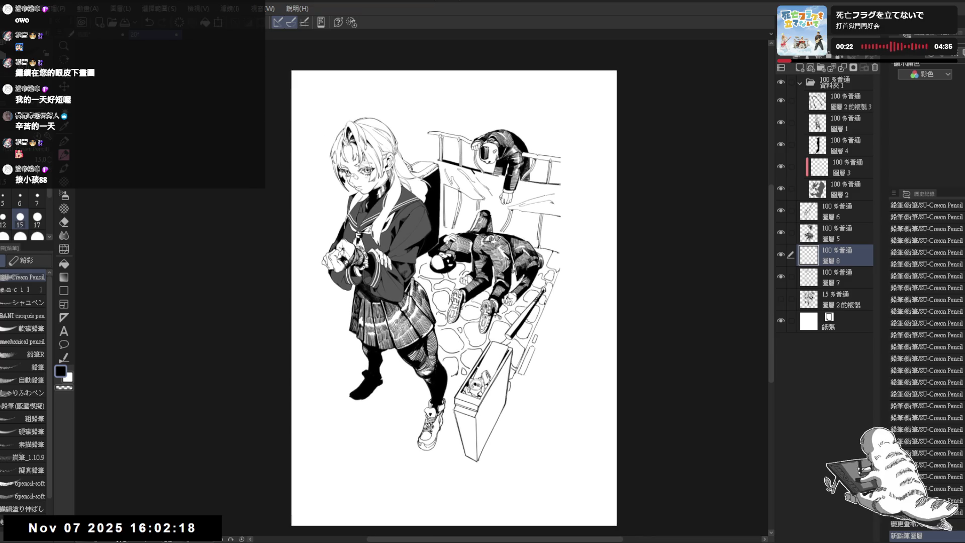
left_click(63, 291)
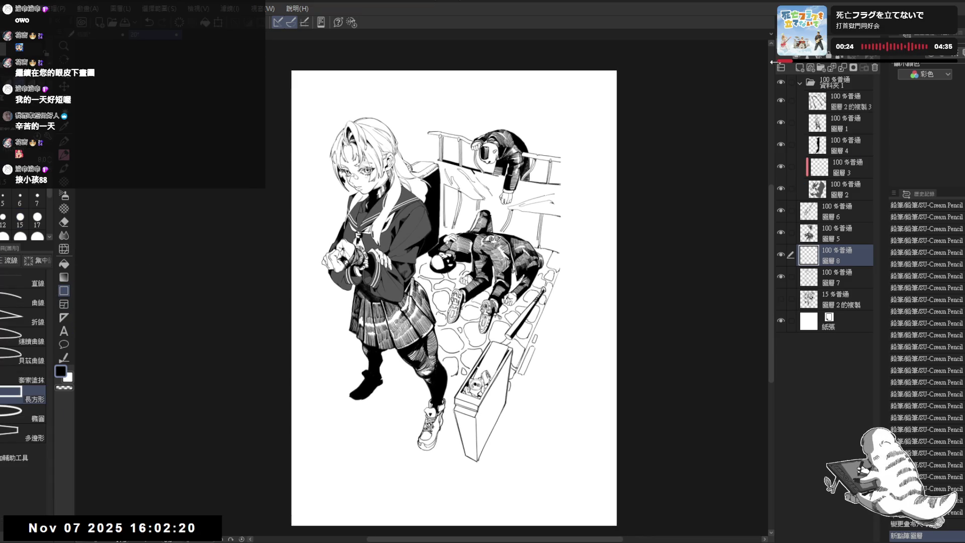
left_click(844, 96)
left_click(799, 67)
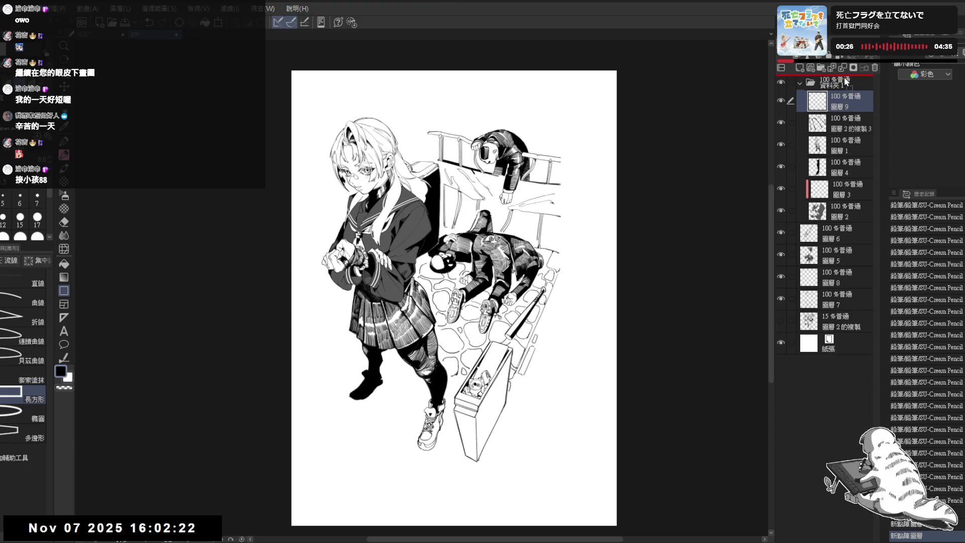
left_click_drag(845, 80, 847, 88)
Draw a rectangular panel border around the illustration and shift it slightly lower.
mouse_move(319, 109)
left_mouse_down()
mouse_move(508, 425)
mouse_move(558, 463)
mouse_move(576, 462)
mouse_move(558, 453)
left_mouse_up()
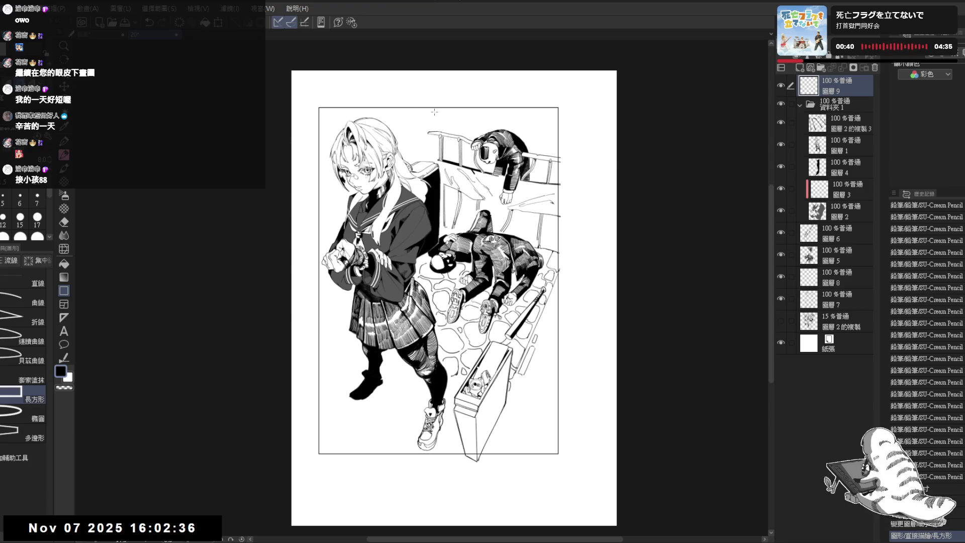
left_click_drag(535, 108, 533, 113)
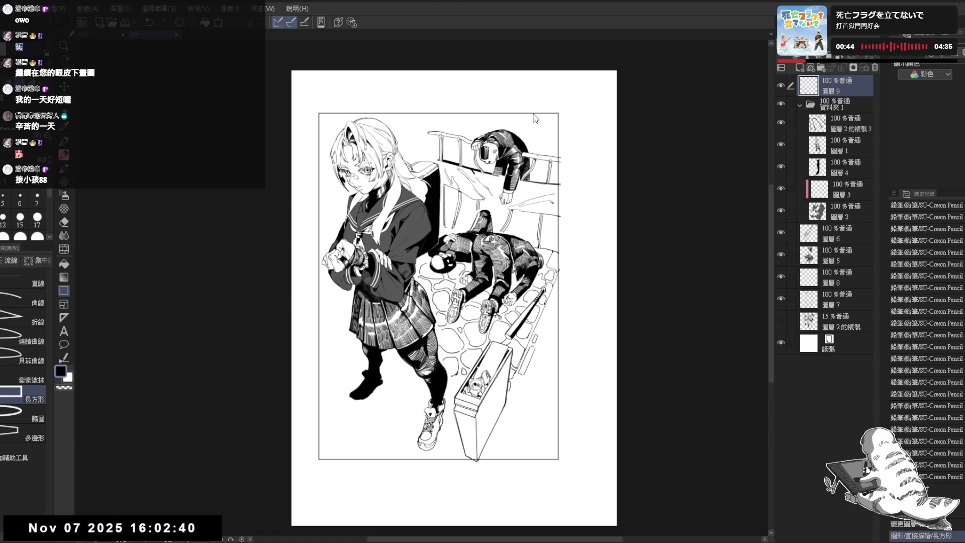
left_click_drag(533, 113, 533, 123)
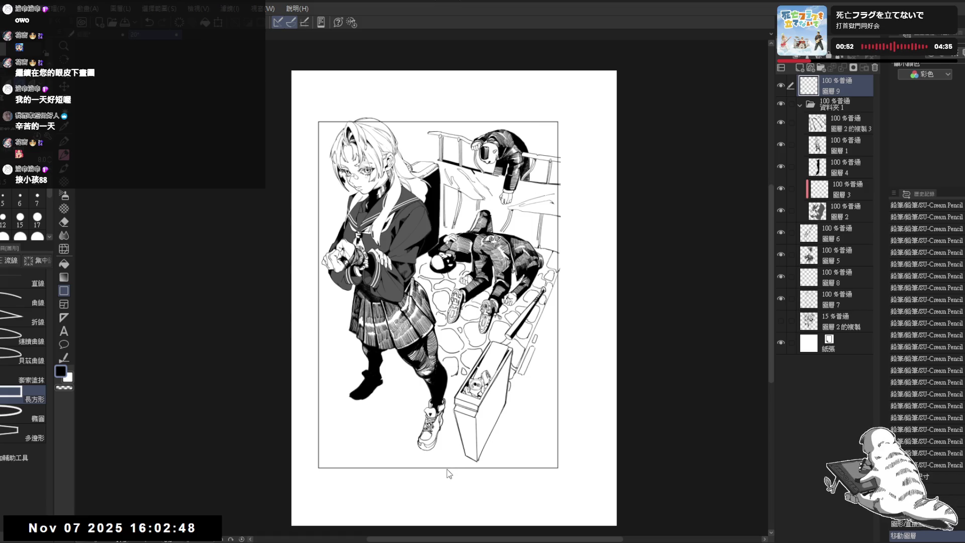
key("ctrl+t")
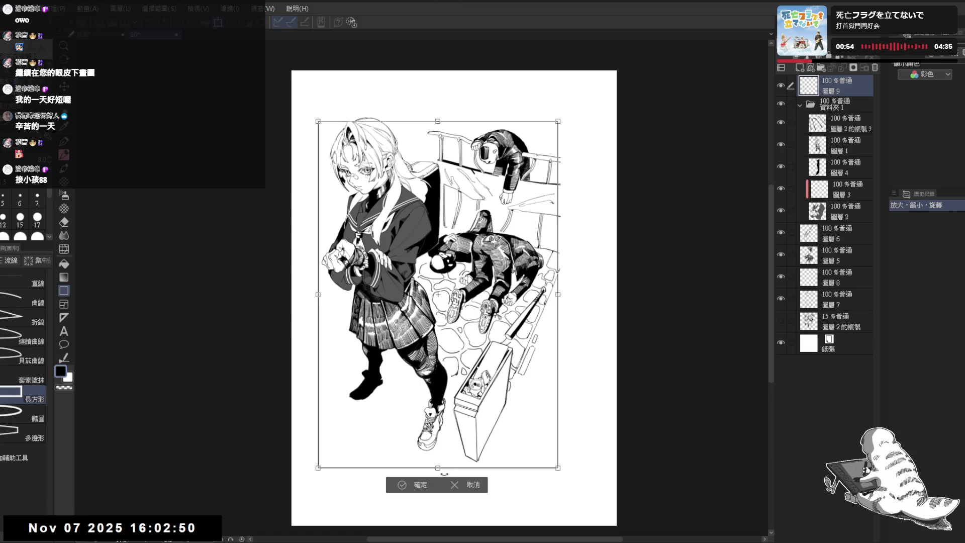
Tighten the panel border by moving its bottom, left and right edges, then commit.
left_click_drag(440, 468, 439, 462)
left_click_drag(318, 291, 338, 291)
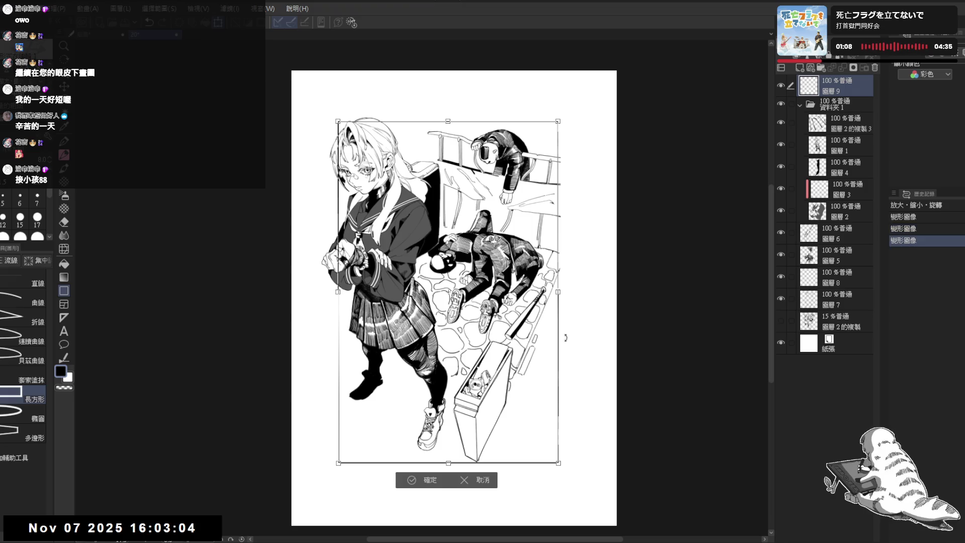
left_click_drag(561, 359, 556, 361)
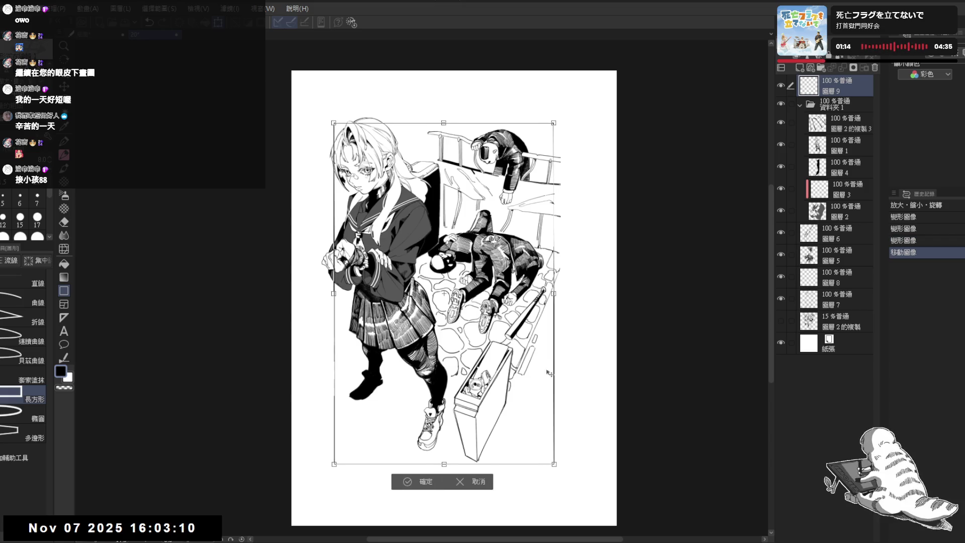
key("Return")
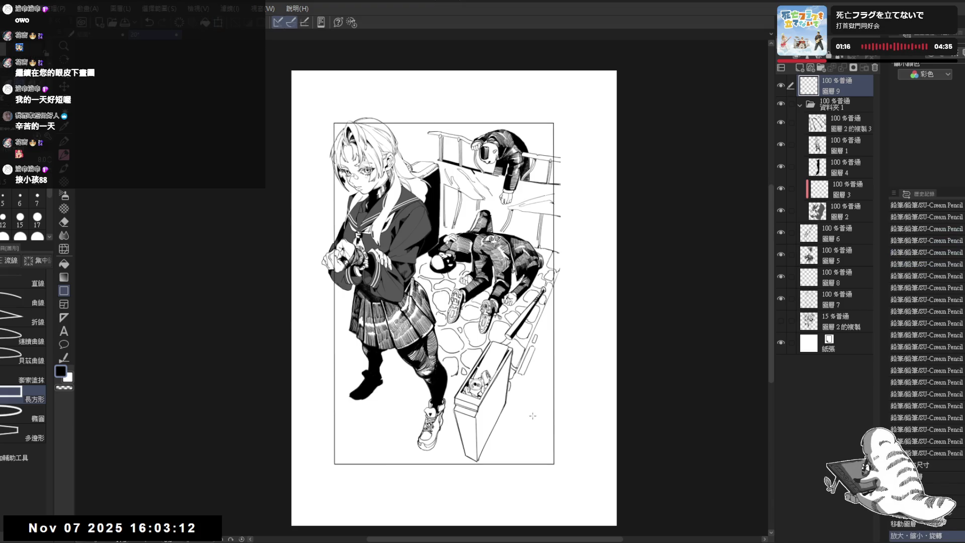
Transform the border again to raise its bottom edge slightly and confirm it.
key("ctrl+t")
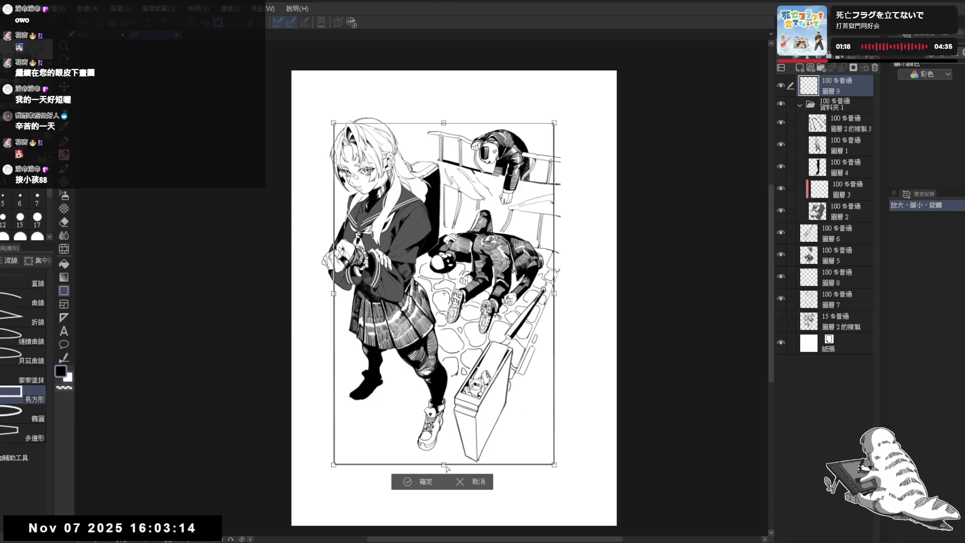
left_click_drag(444, 460, 447, 460)
key("ctrl+z")
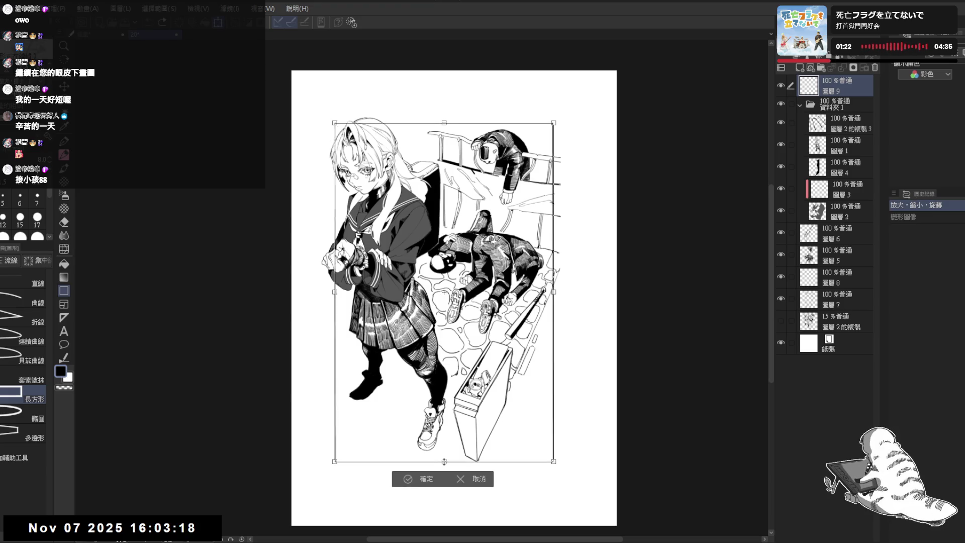
left_click_drag(444, 459, 444, 457)
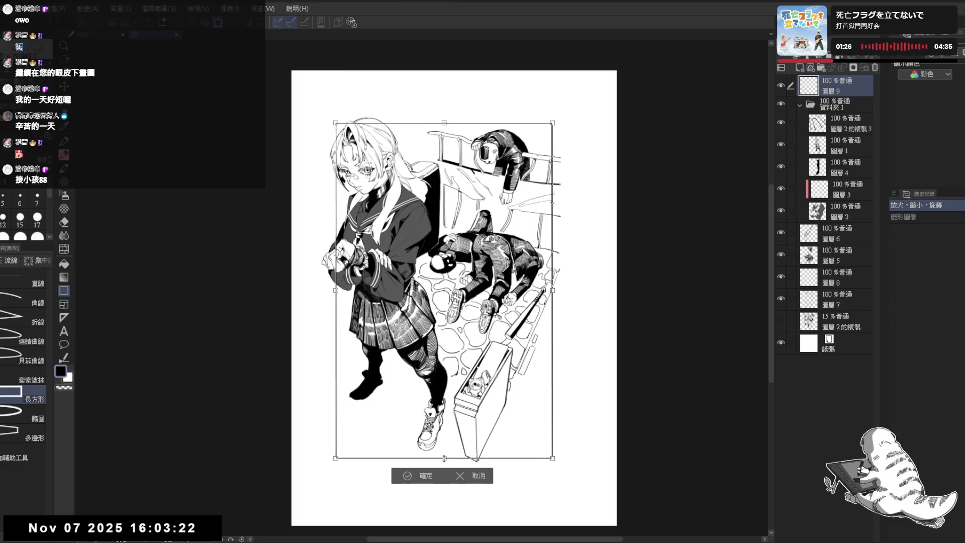
left_click(427, 476)
scroll(525, 426, "down", 1)
left_click_drag(536, 432, 527, 394)
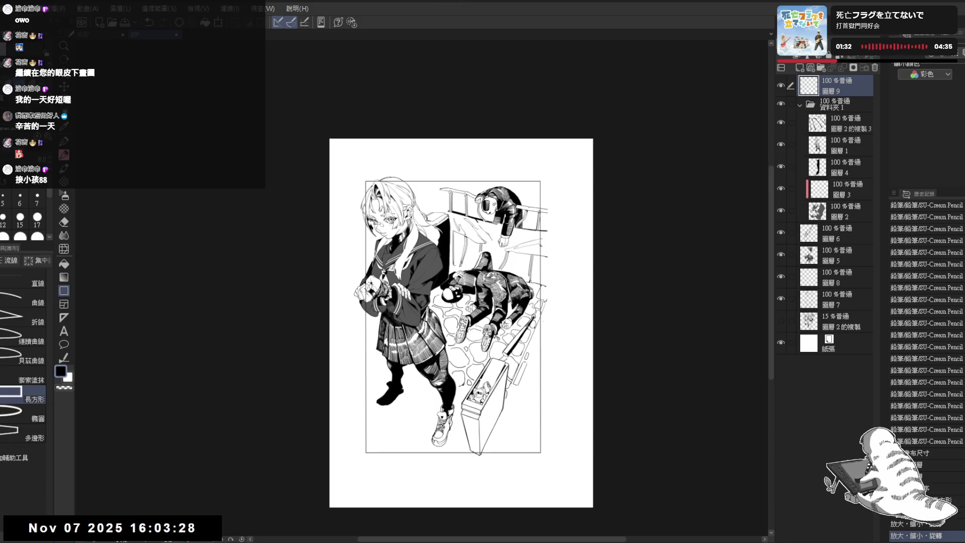
Auto-select the white margin outside the panel frame, sampling only the current layer.
key("w")
left_click(4, 281)
left_click(354, 254)
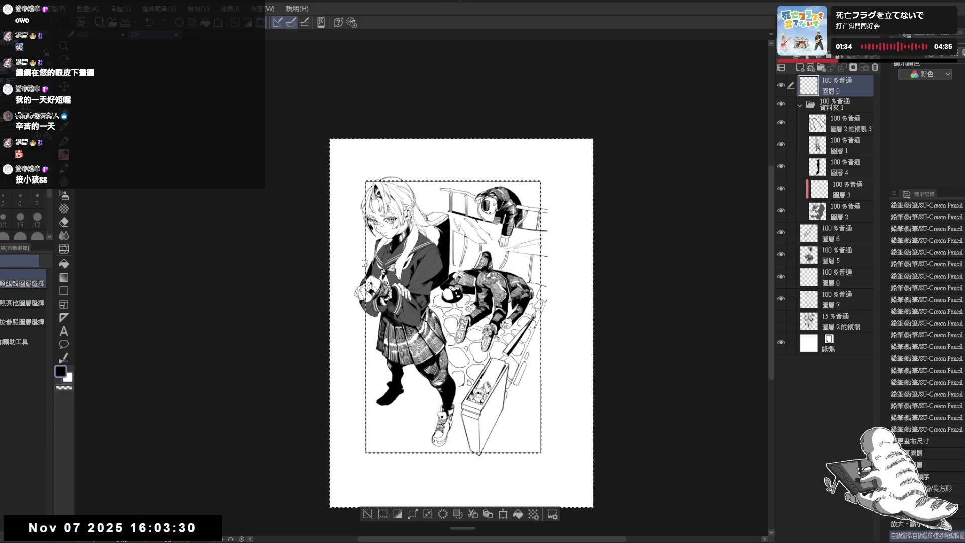
Create folder 資料夾 2 and move 資料夾 1 and the layers down to 圖層 7 into it.
left_click(820, 67)
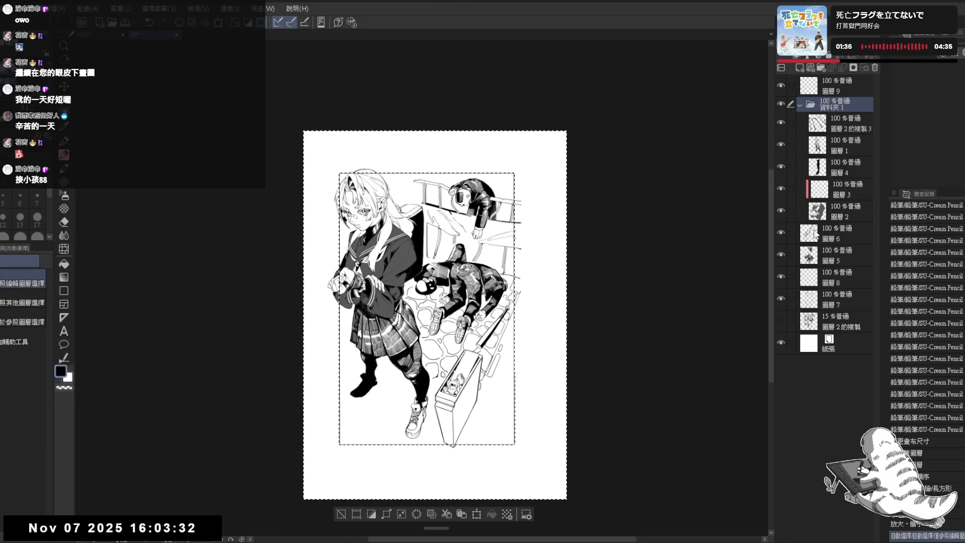
left_click(834, 119)
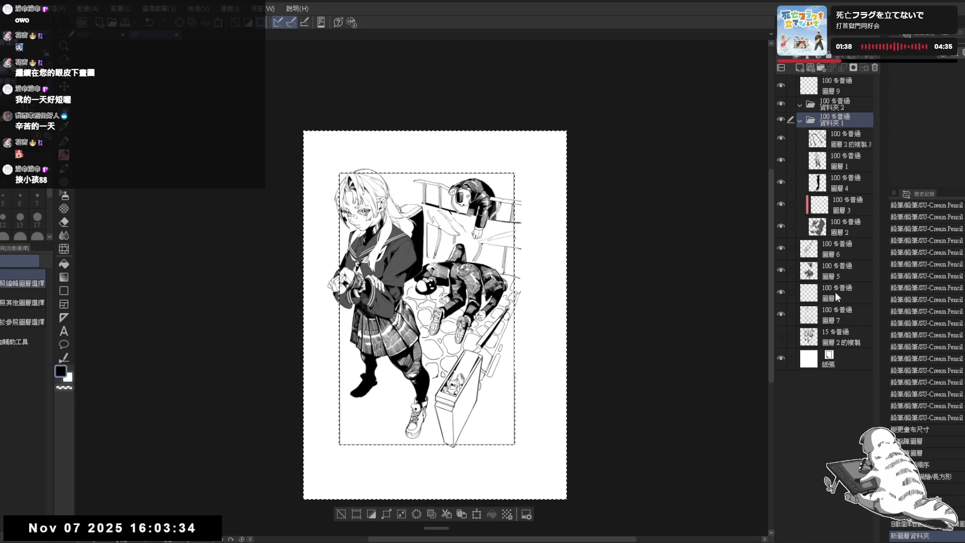
left_click(848, 321, "shift")
left_click_drag(840, 146, 844, 106)
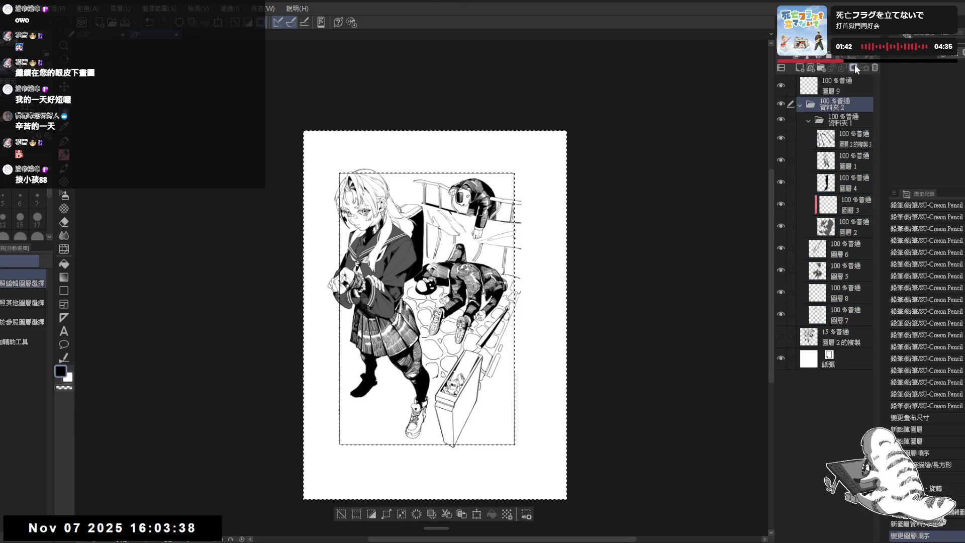
scroll(583, 231, "up", 3)
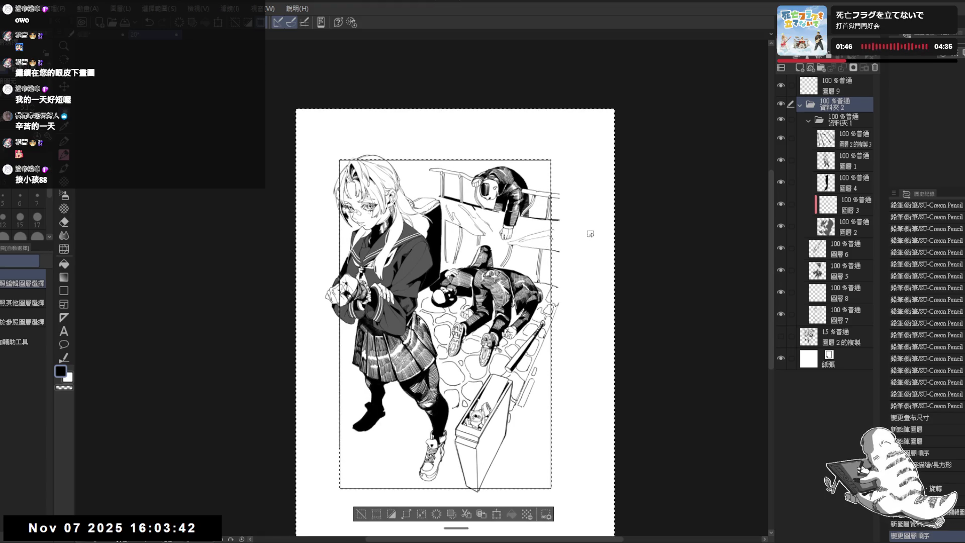
scroll(589, 233, "down", 2)
scroll(771, 116, "up", 1)
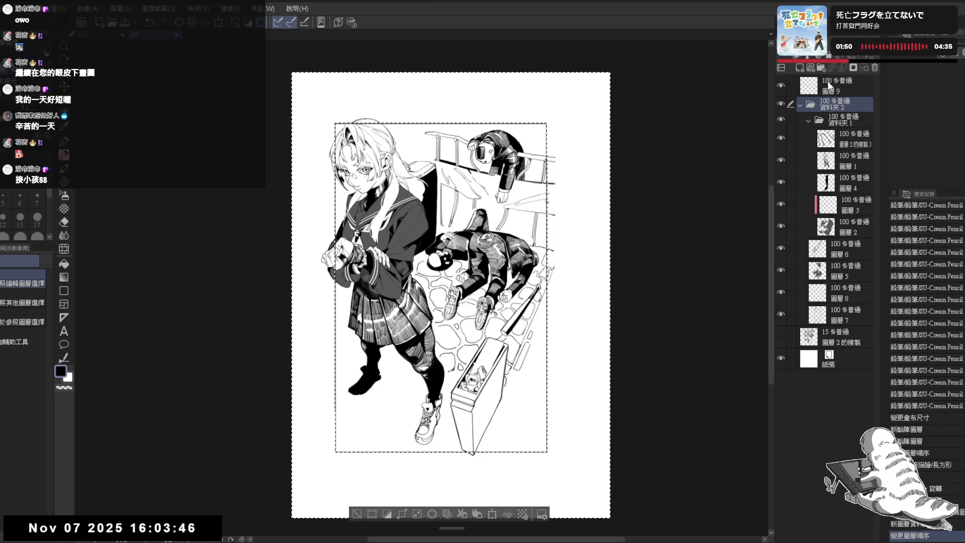
Invert the selection and mask 資料夾 2 so only the area inside the frame shows.
left_click(852, 68)
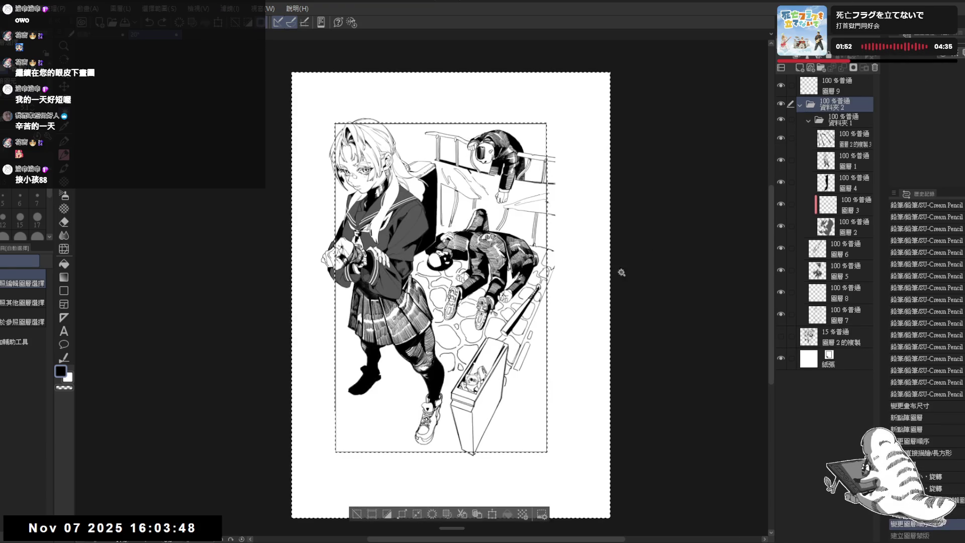
left_click(387, 514)
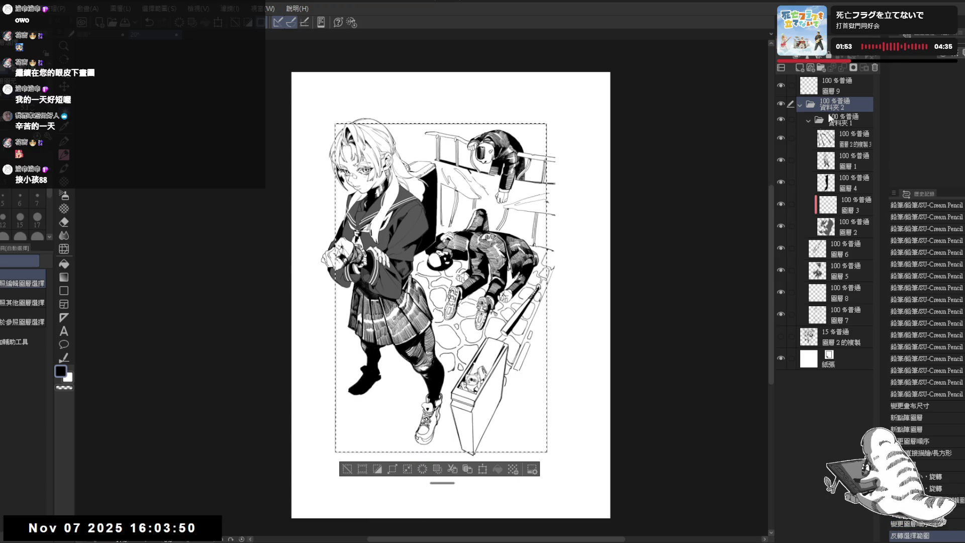
left_click(853, 67)
mouse_move(554, 210)
left_mouse_down()
mouse_move(536, 180)
mouse_move(538, 215)
left_mouse_up()
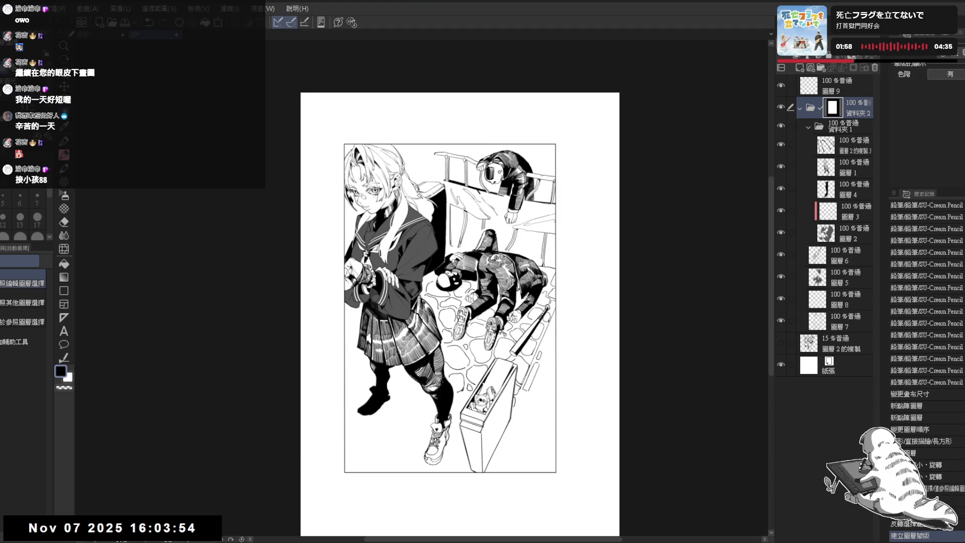
Lasso the area around the girl's head and fill the mask to reveal her hair beyond the frame.
key("m")
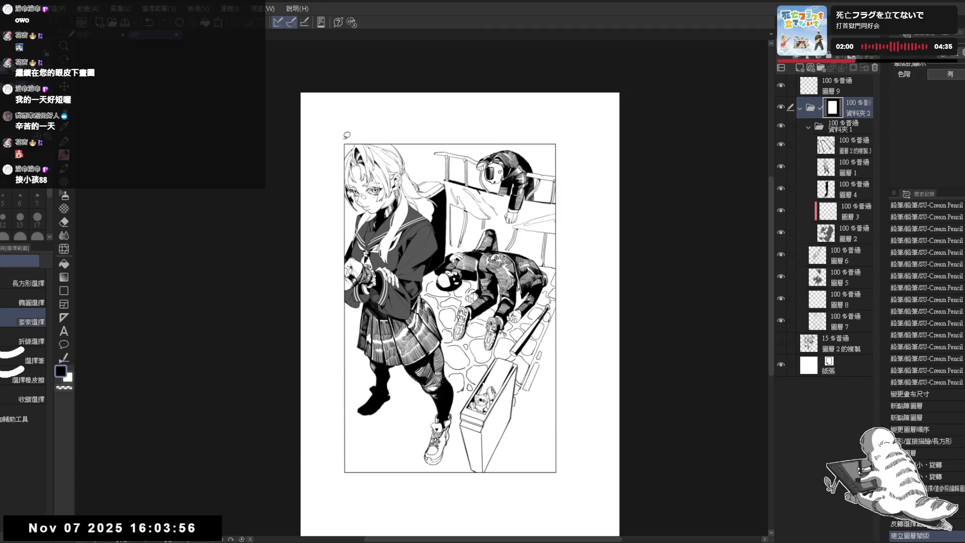
left_click(347, 140)
mouse_move(346, 133)
left_mouse_down()
mouse_move(346, 296)
mouse_move(308, 155)
left_mouse_up()
mouse_move(347, 119)
left_mouse_down()
mouse_move(346, 166)
mouse_move(408, 128)
mouse_move(352, 113)
left_mouse_up()
key("alt+BackSpace")
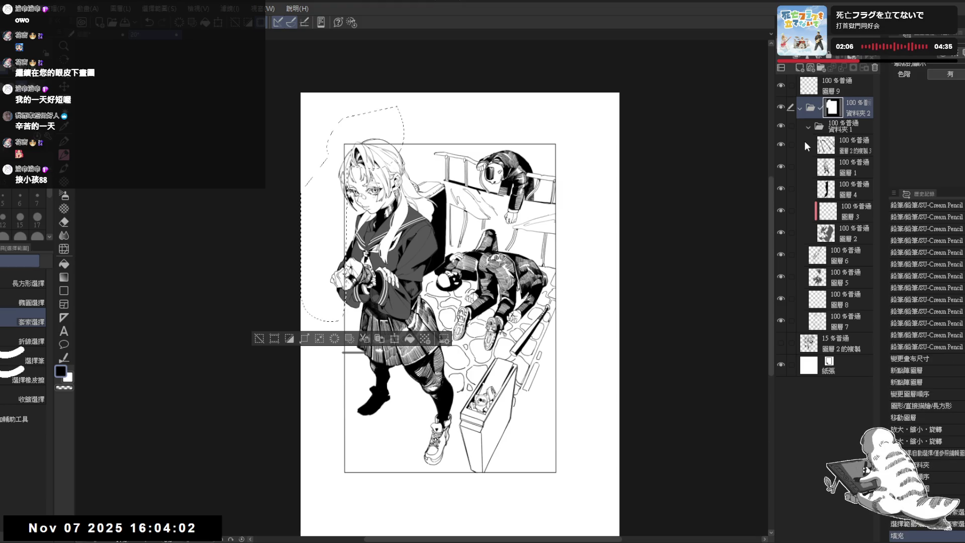
key("ctrl+d")
Erase the frame line on 圖層 9 where it runs behind the girl's hair.
scroll(502, 302, "up", 3)
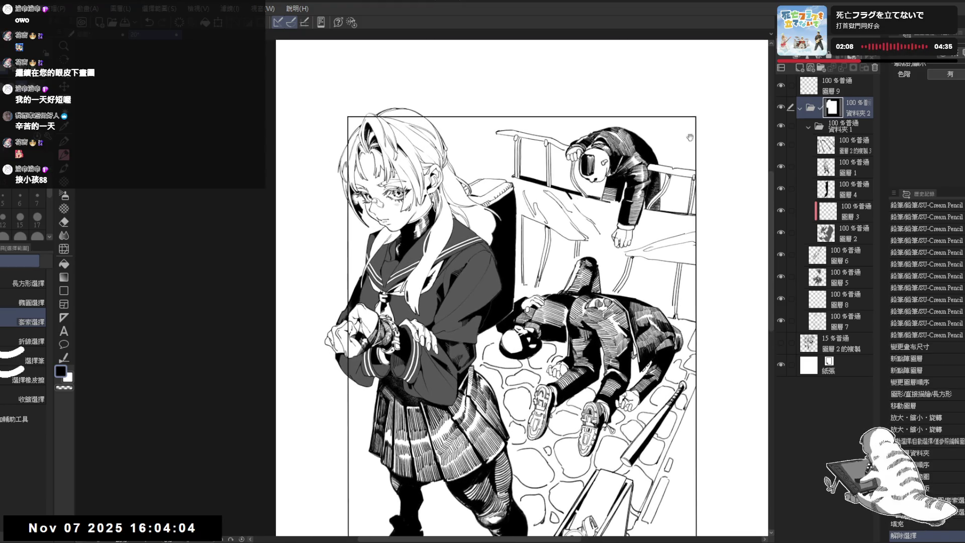
left_click(844, 85)
mouse_move(353, 119)
left_mouse_down()
mouse_move(362, 122)
mouse_move(351, 160)
mouse_move(359, 140)
mouse_move(427, 121)
left_mouse_up()
key("e")
left_click_drag(357, 155, 352, 395)
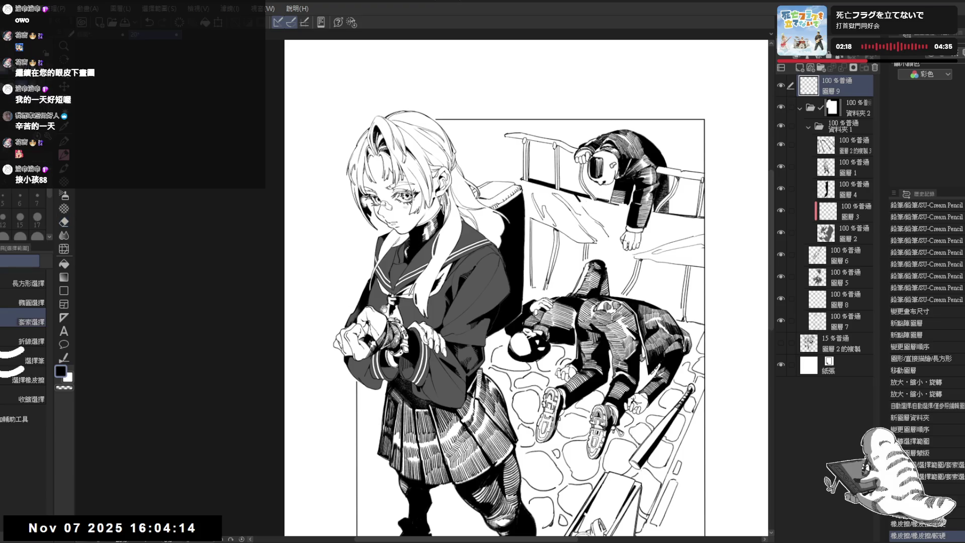
left_click_drag(428, 111, 415, 67)
Bring the girl's shoes and frame bottom into view and make 資料夾 1 active.
mouse_move(357, 299)
left_mouse_down()
mouse_move(362, 208)
mouse_move(303, 225)
left_mouse_up()
key("m")
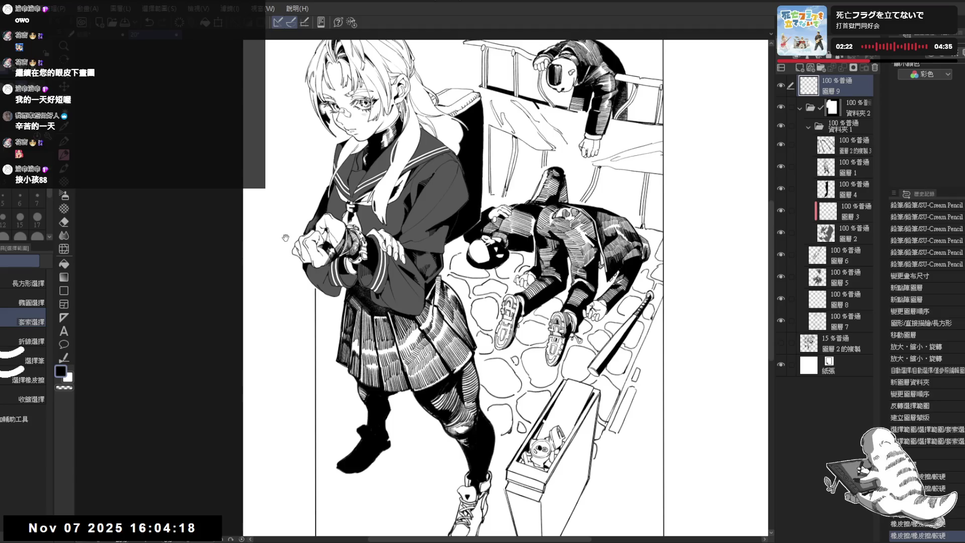
scroll(284, 238, "down", 4)
scroll(336, 179, "up", 4)
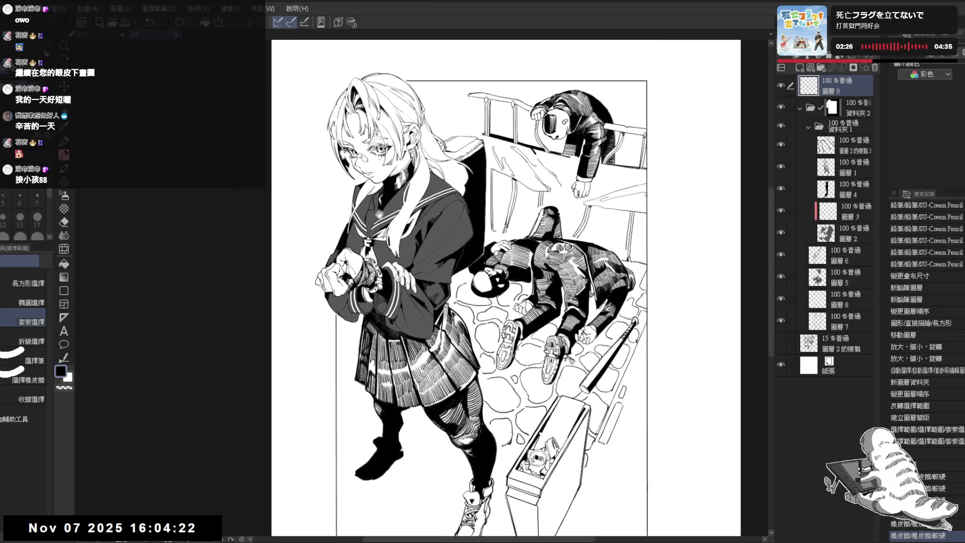
left_click(854, 125)
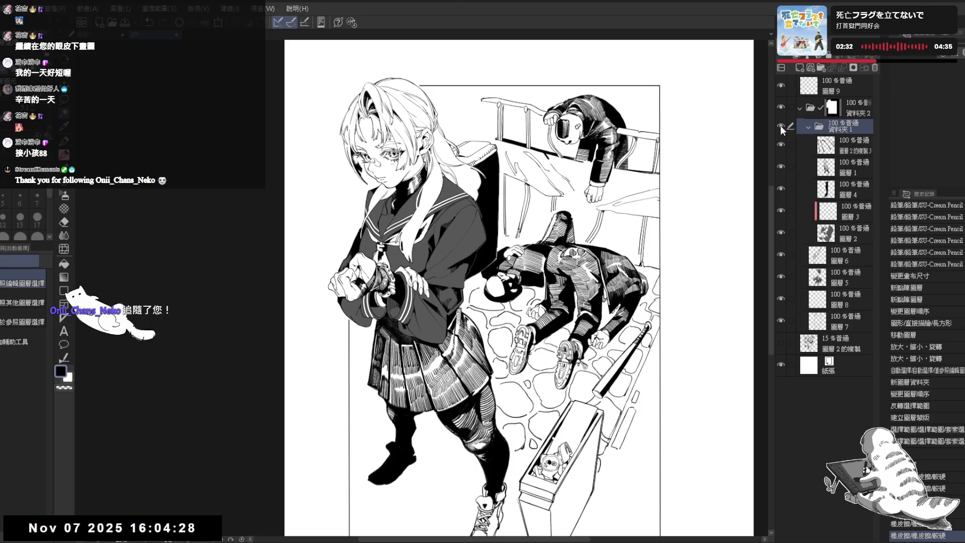
Select the girl, add 圖層 10 below 圖層 3, and fill her hair with light grey.
left_click(402, 326)
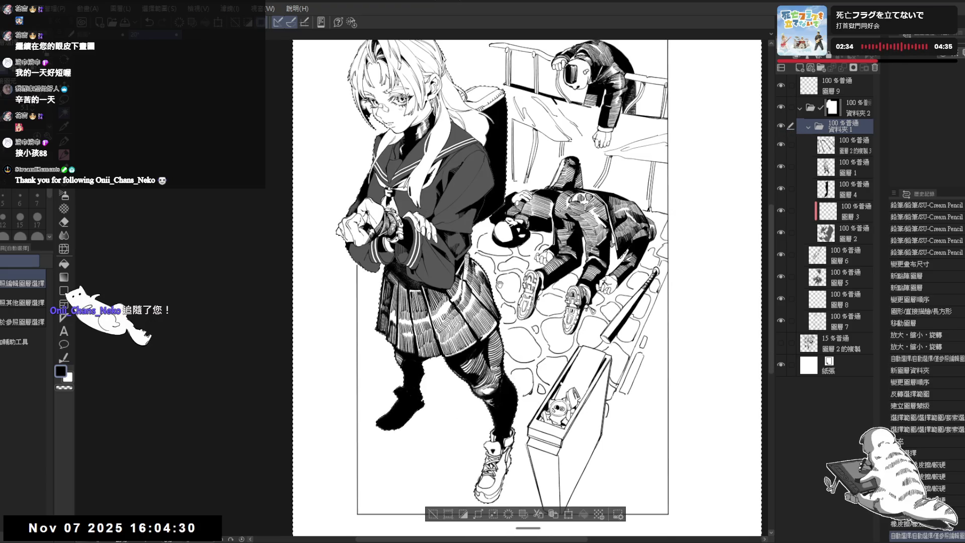
scroll(443, 418, "down", 1)
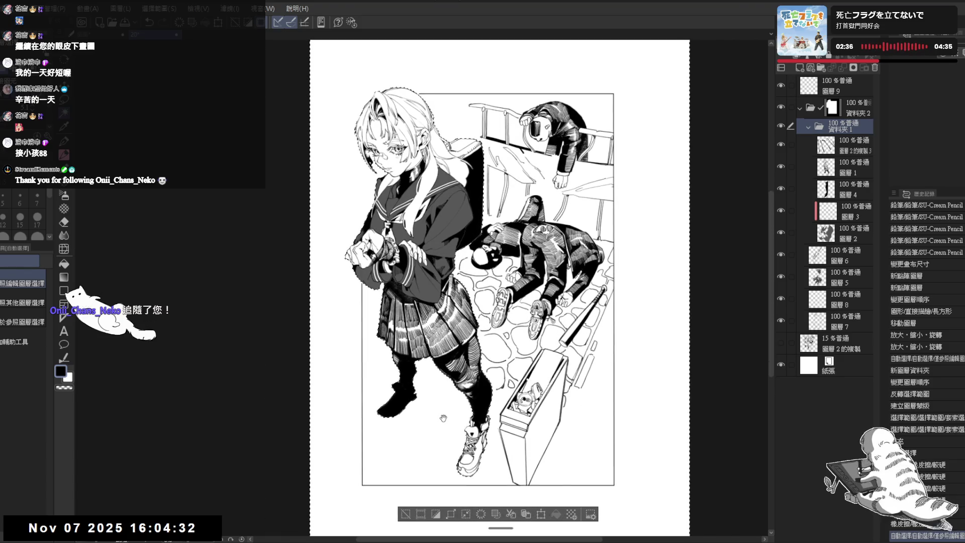
left_click(435, 514)
scroll(488, 357, "up", 1)
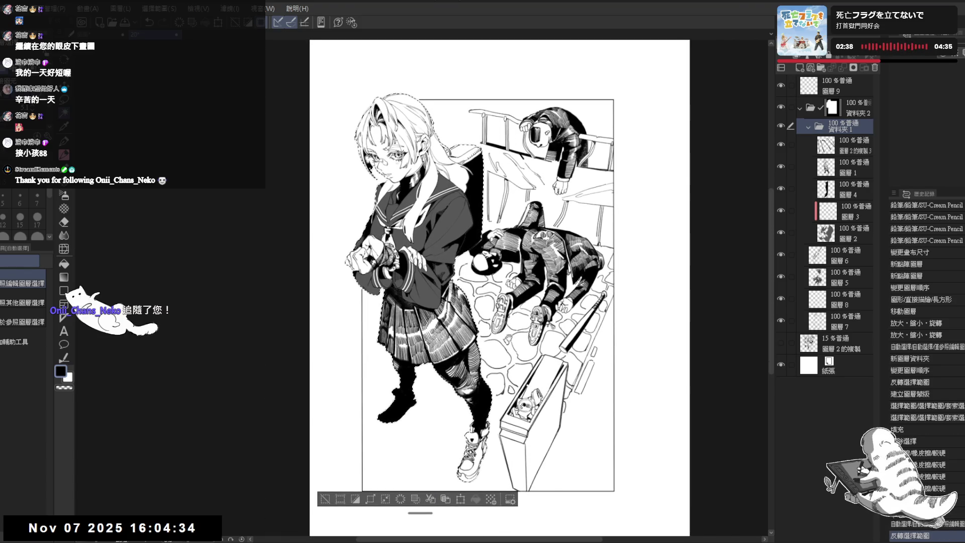
left_click(799, 67)
left_click_drag(846, 145, 847, 270)
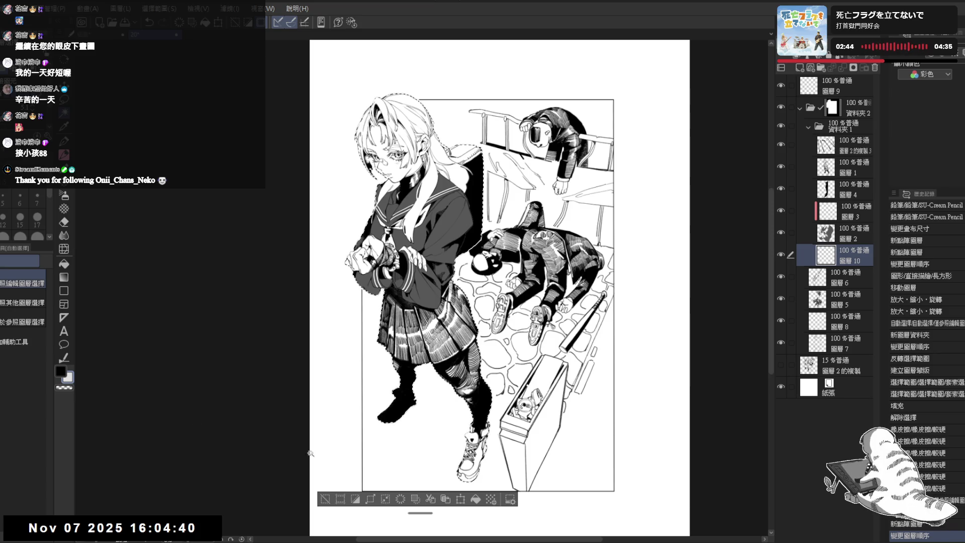
left_click(476, 499)
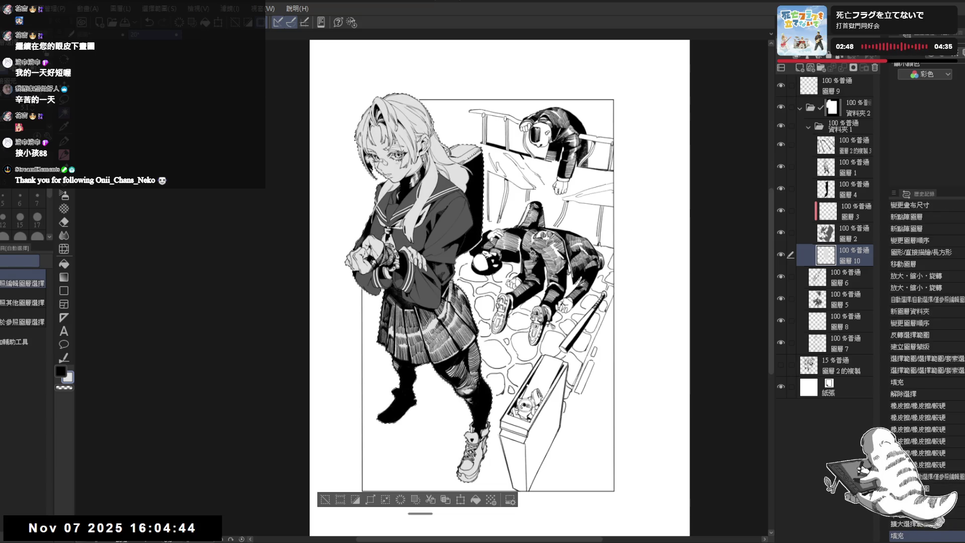
key("ctrl+d")
Mirror the view and back to check the grey-toned drawing.
key("h")
key("h")
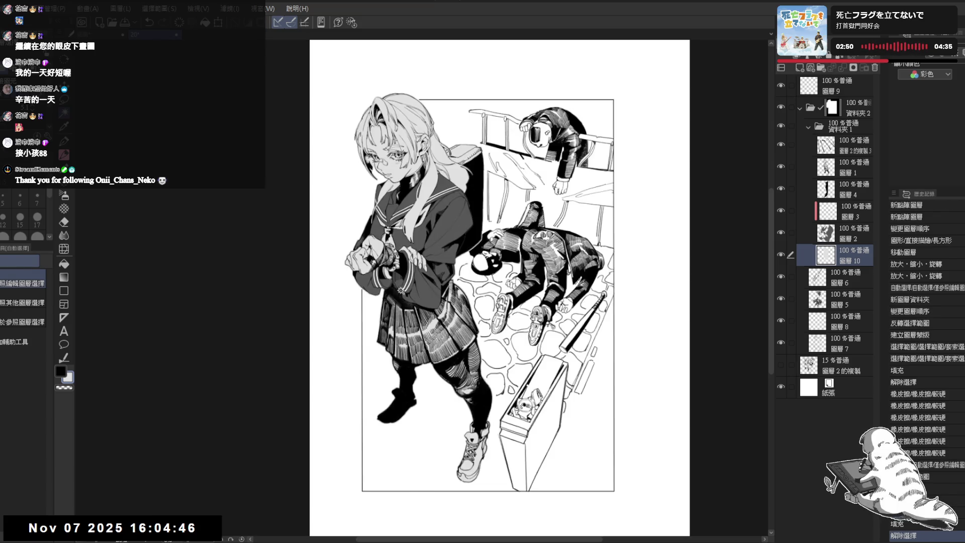
scroll(316, 380, "up", 1)
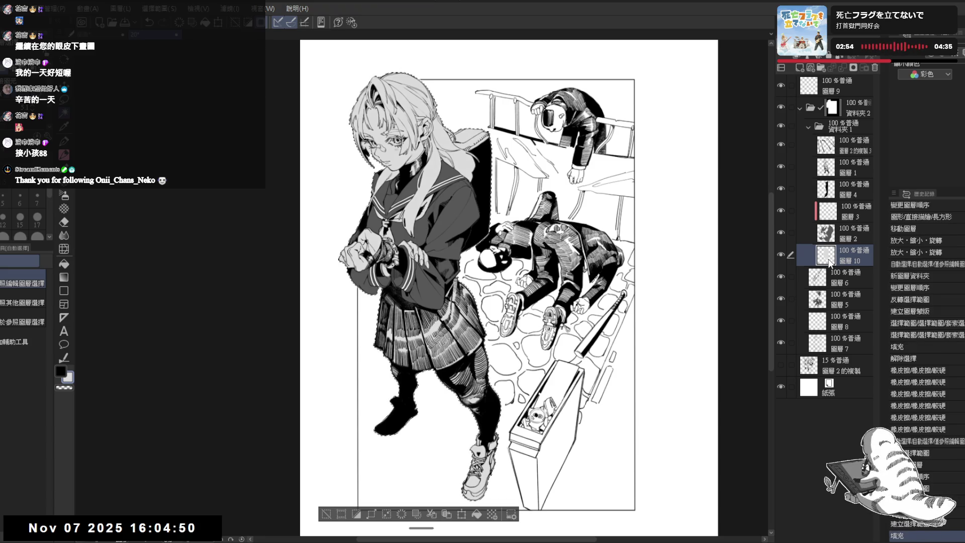
key("h")
key("h")
scroll(531, 266, "up", 3)
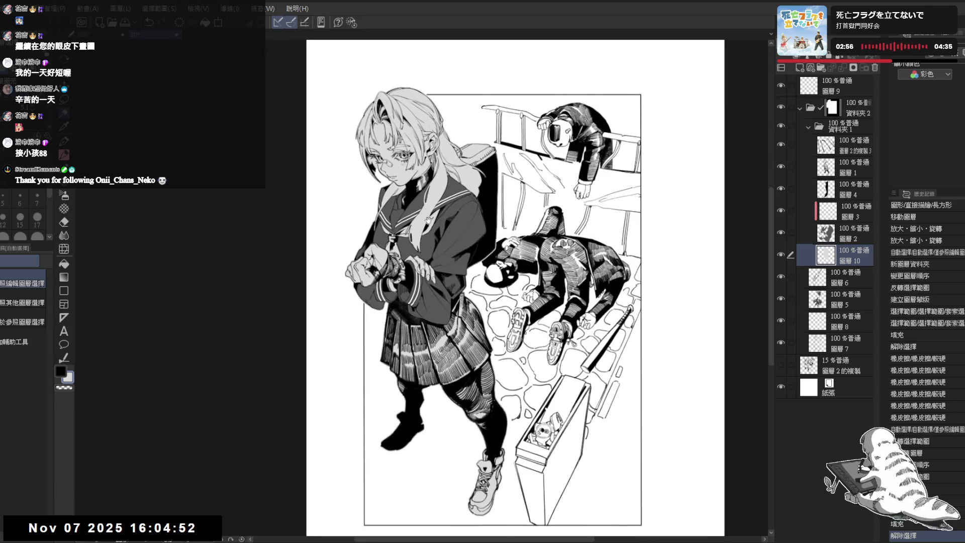
scroll(502, 255, "up", 1)
scroll(502, 255, "up", 2)
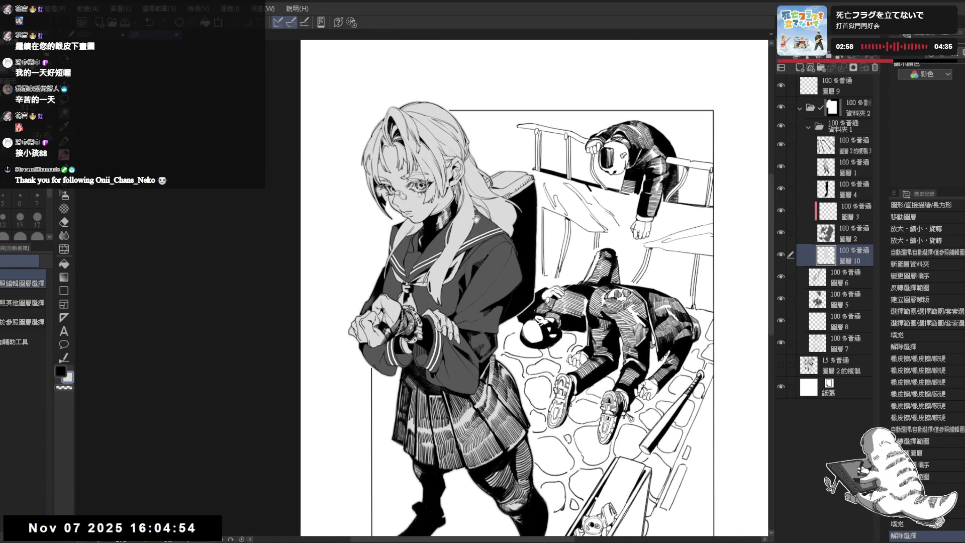
scroll(477, 227, "up", 1)
scroll(460, 223, "up", 1)
scroll(442, 220, "up", 1)
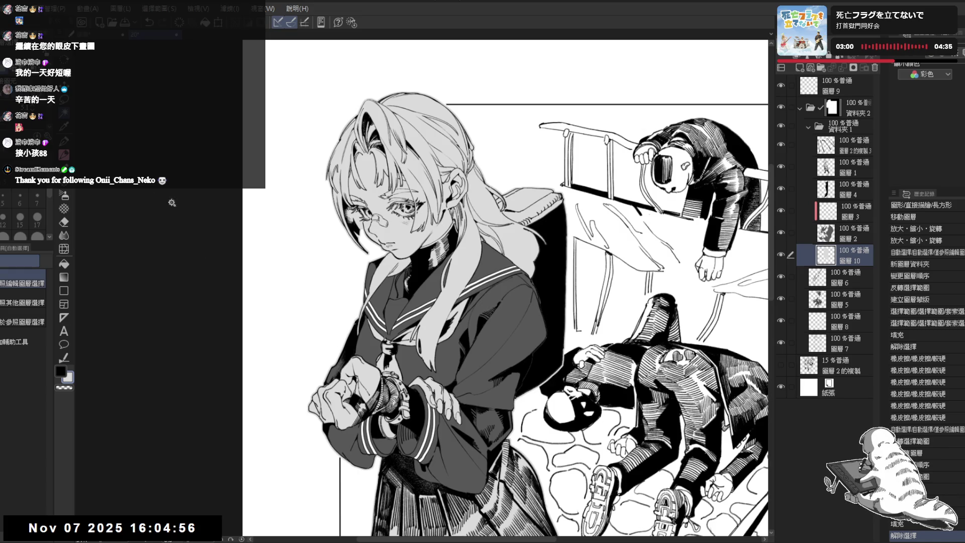
left_click(62, 221)
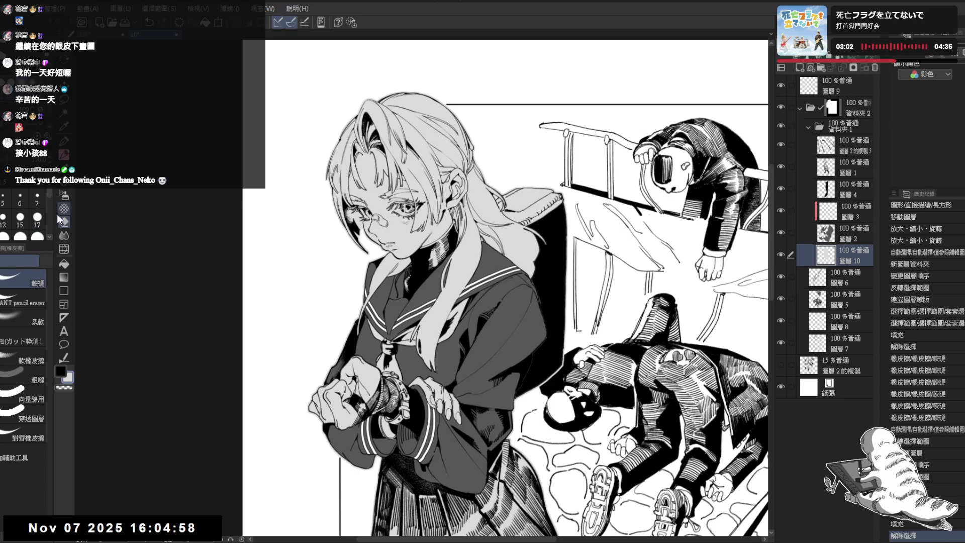
Scratch transparent highlights into the girl's hair and face with a decorative tone brush.
left_click(64, 208)
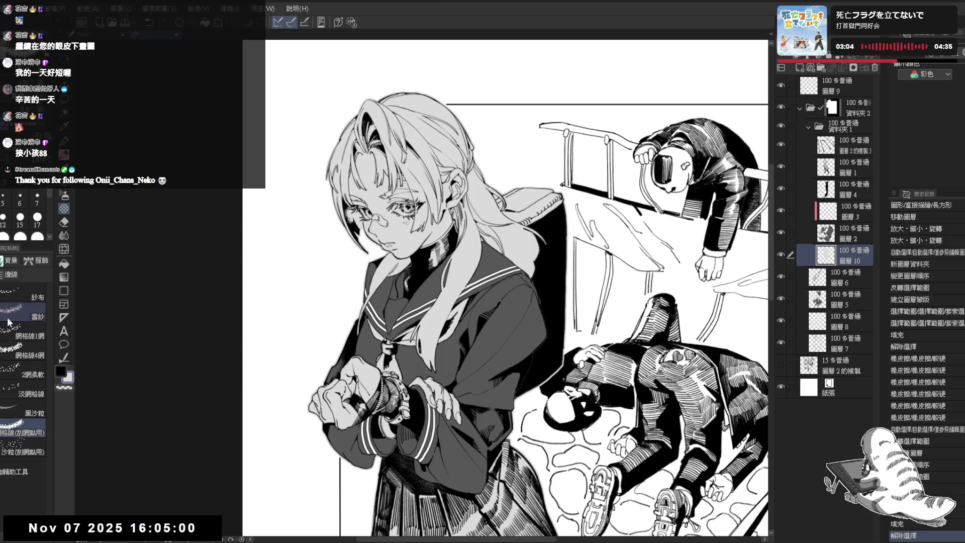
key("c")
scroll(50, 218, "down", 5)
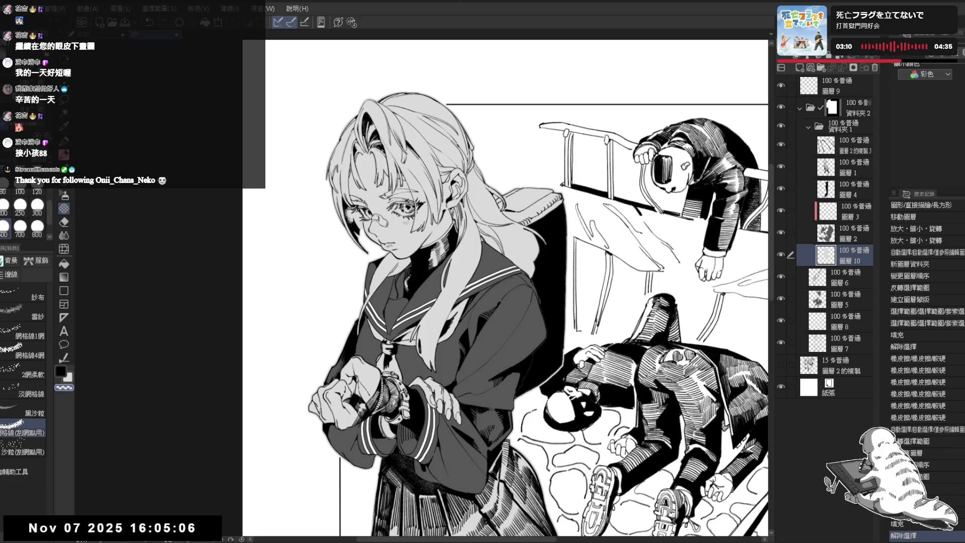
mouse_move(392, 116)
left_mouse_down()
mouse_move(352, 151)
mouse_move(362, 130)
mouse_move(352, 201)
mouse_move(375, 199)
left_mouse_up()
mouse_move(412, 150)
left_mouse_down()
mouse_move(394, 176)
mouse_move(409, 136)
mouse_move(402, 201)
mouse_move(432, 125)
left_mouse_up()
mouse_move(437, 161)
left_mouse_down()
mouse_move(382, 236)
mouse_move(392, 242)
mouse_move(389, 267)
left_mouse_up()
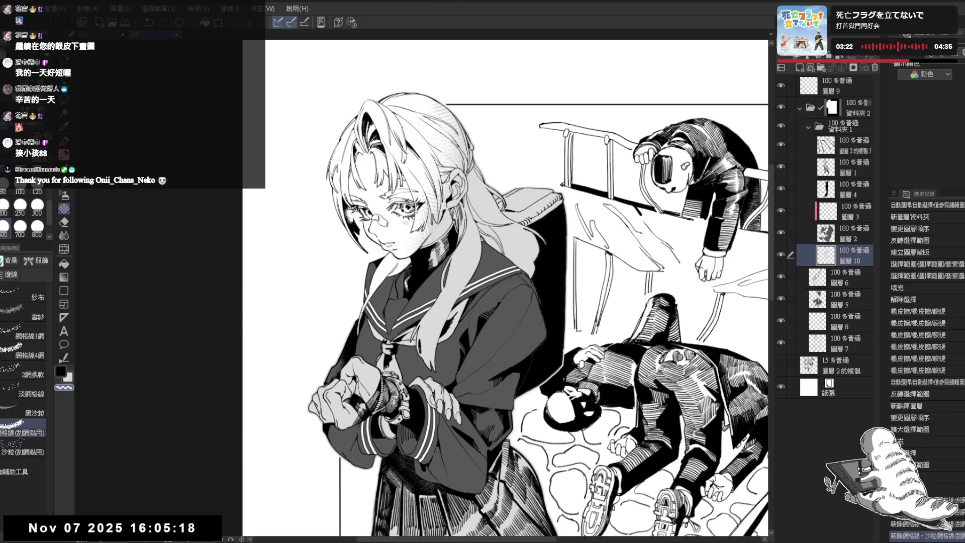
Check the mirrored view, then select the schoolgirl figure and open Brightness/Contrast.
key("h")
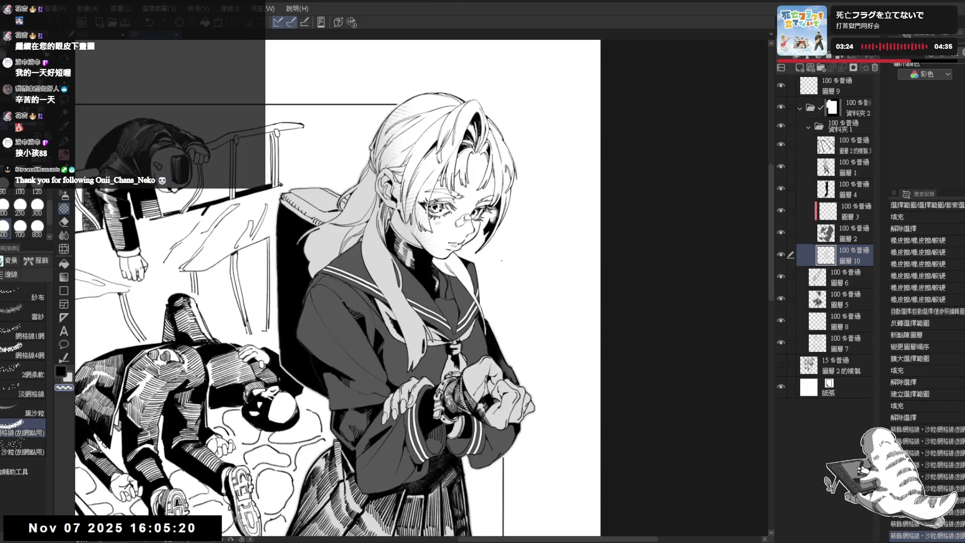
scroll(422, 286, "down", 5)
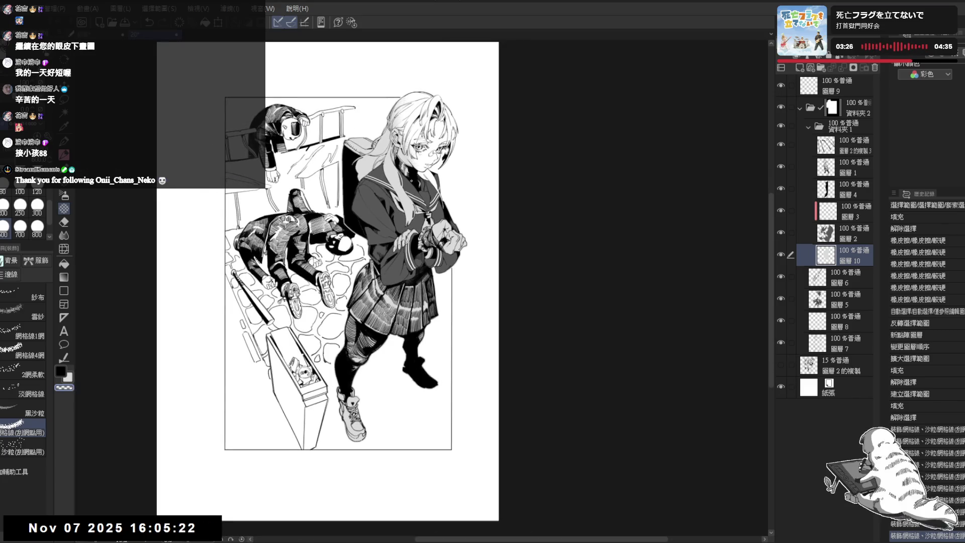
key("h")
scroll(531, 287, "up", 2)
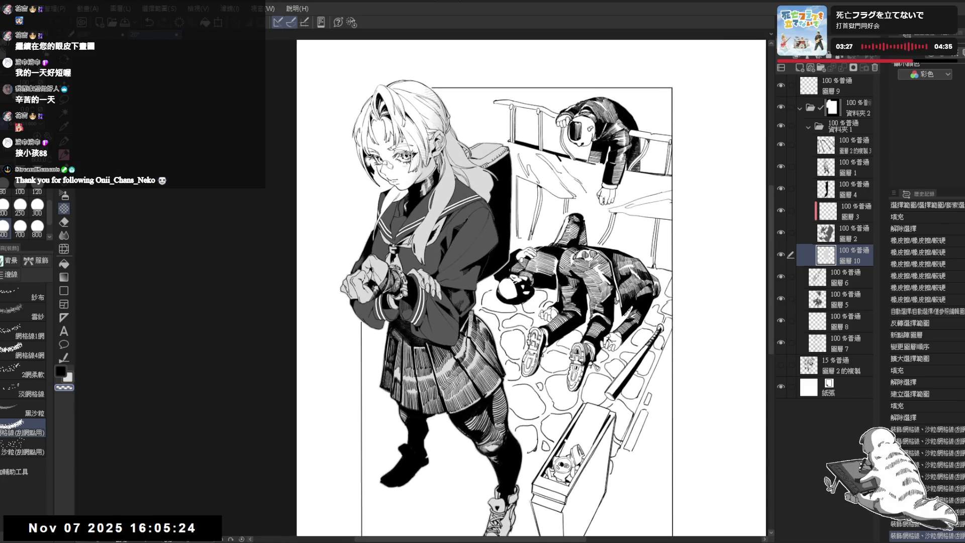
left_click(844, 259, "ctrl")
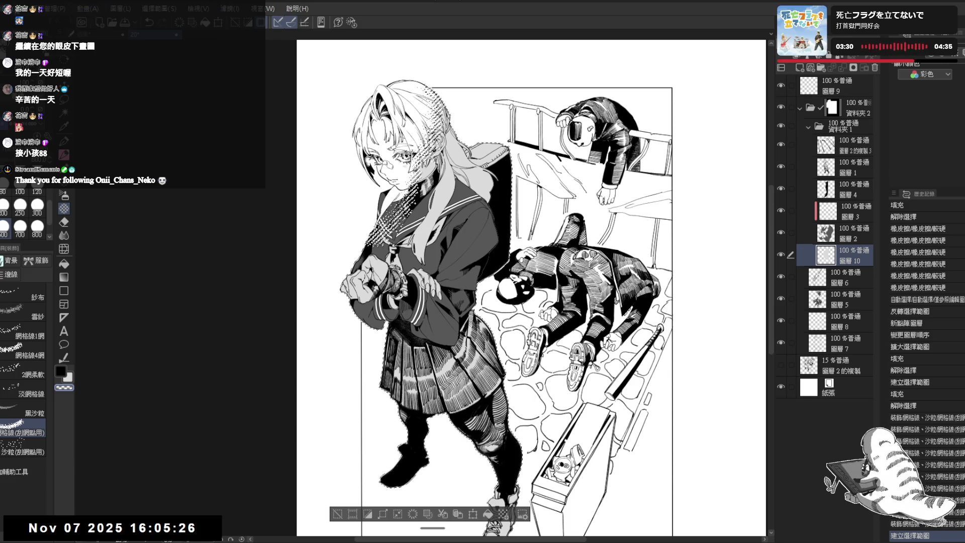
key("ctrl+alt+e")
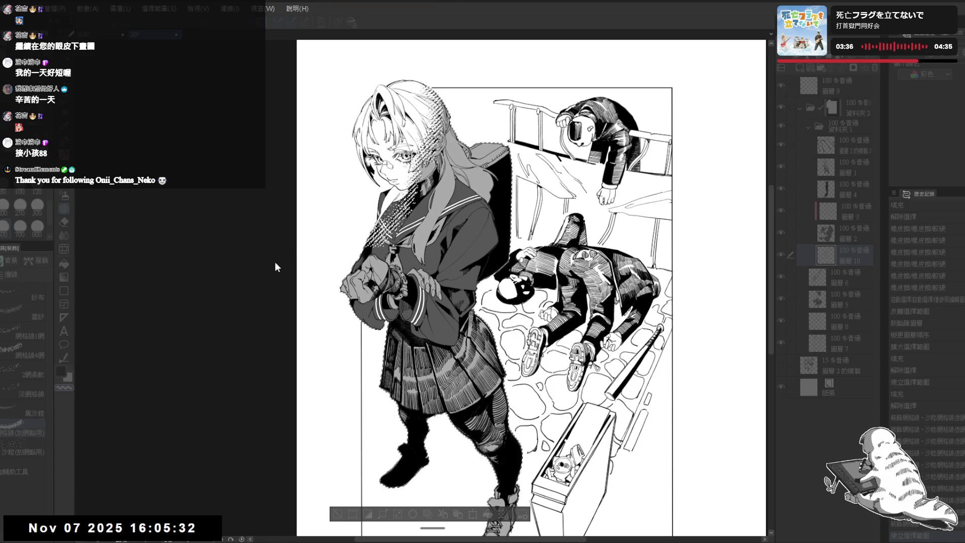
Apply the Brightness/Contrast change to the girl and clear the selection.
key("Return")
key("ctrl+d")
key("h")
key("h")
scroll(262, 239, "up", 2)
Lay tone-scratch strokes over the girl with the brush set to size 250.
left_click_drag(392, 141, 425, 201)
left_click(20, 204)
left_click_drag(394, 173, 414, 150)
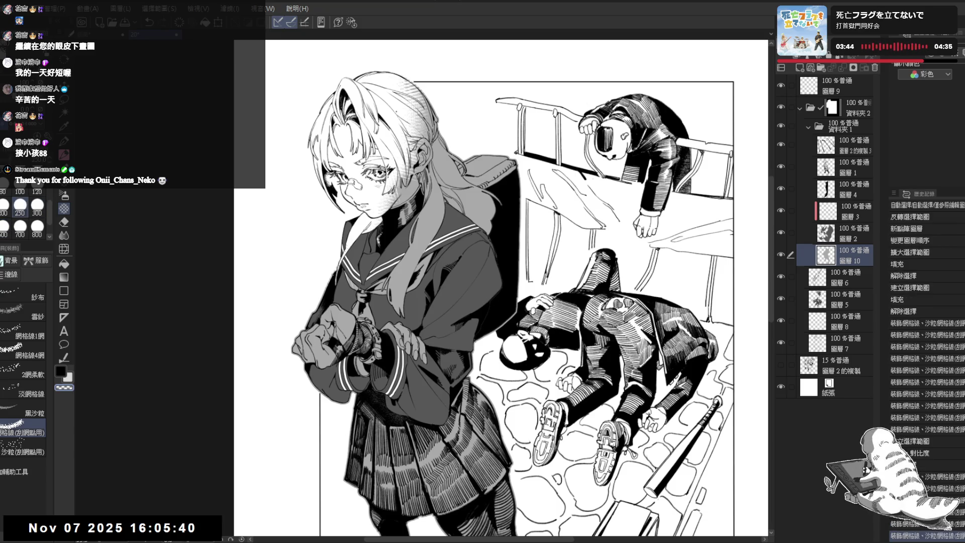
left_click_drag(401, 83, 415, 93)
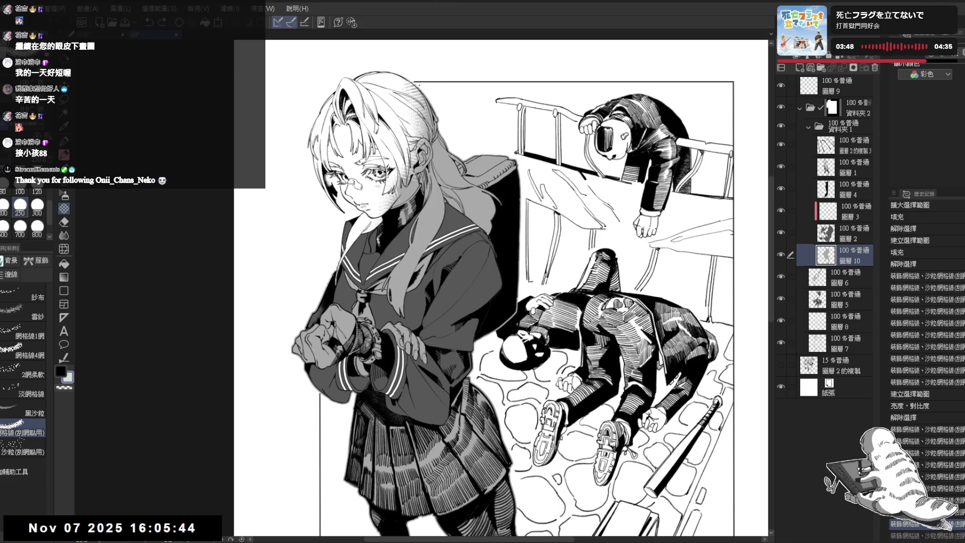
key("c")
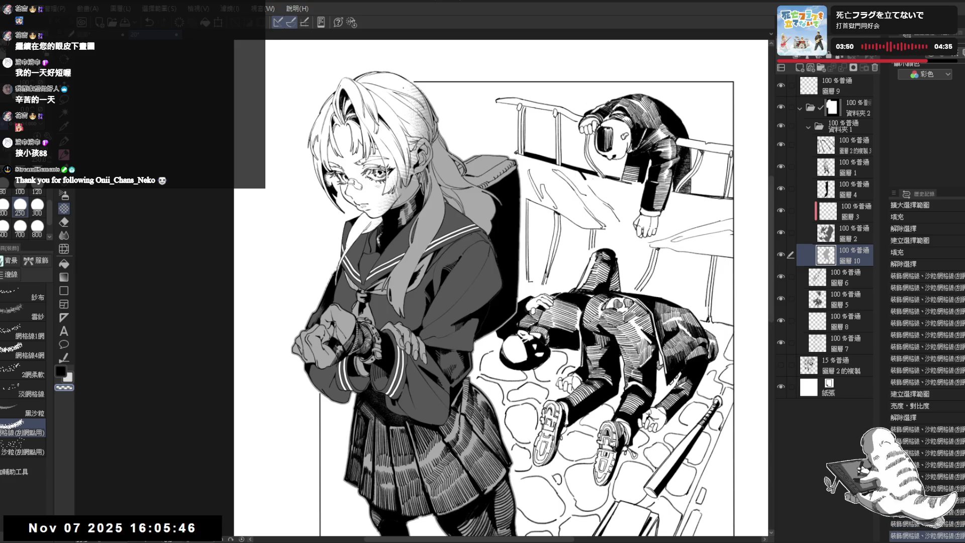
Rotate the view about 30° clockwise and erase stray tone marks on the hair.
key("h")
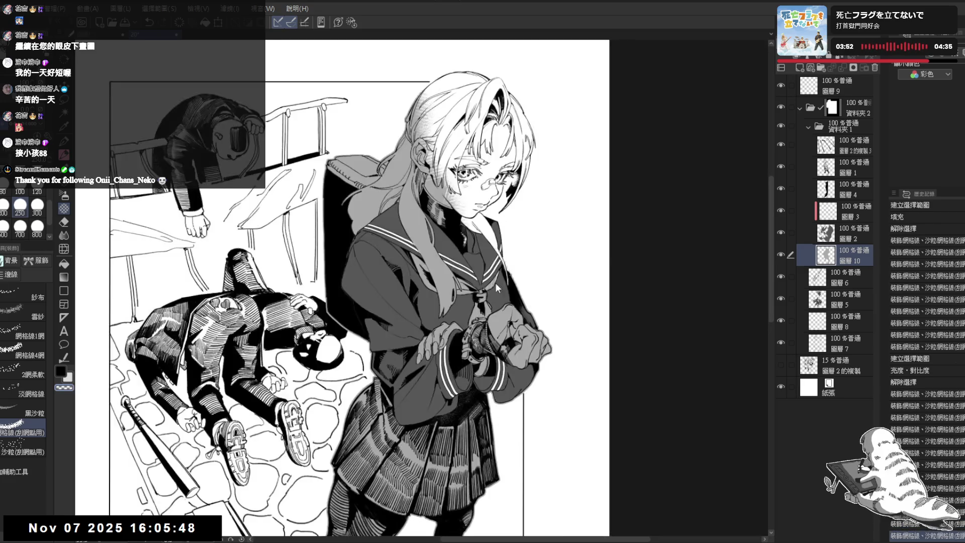
key("h")
left_click_drag(426, 227, 457, 236)
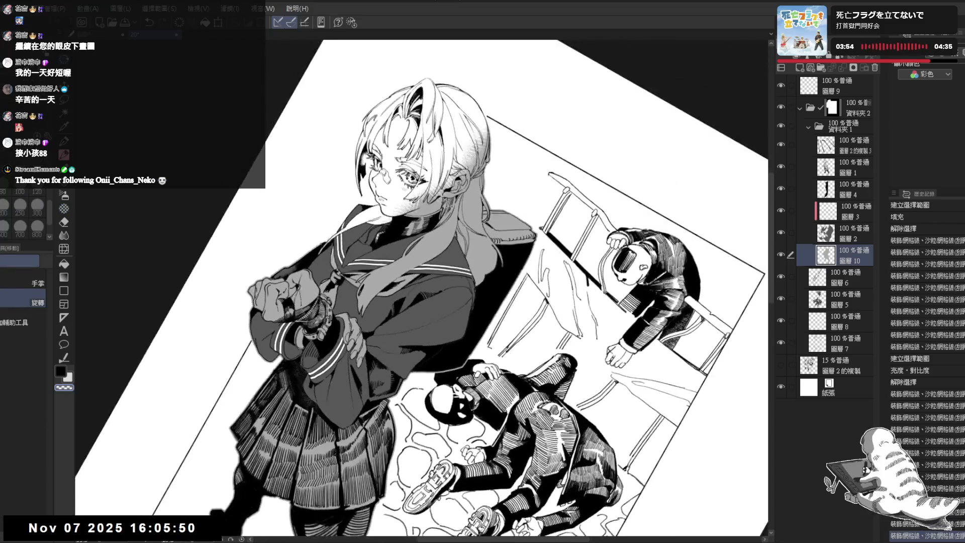
key("e")
left_click_drag(485, 120, 498, 156)
left_click_drag(491, 151, 489, 181)
left_click_drag(483, 173, 490, 184)
key("b")
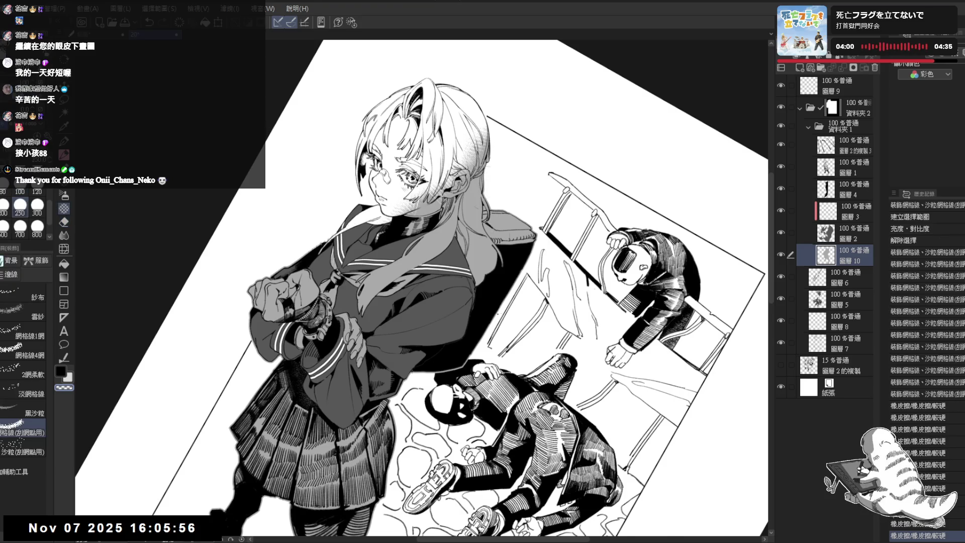
Reset the canvas rotation and recentre the girl's figure in the window.
key("ctrl+0")
scroll(397, 196, "down", 5)
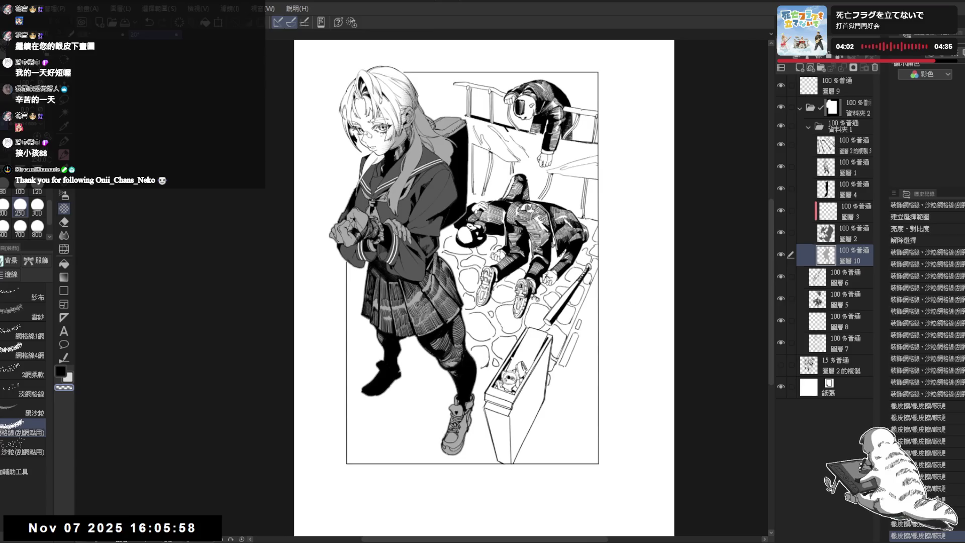
scroll(492, 251, "down", 2)
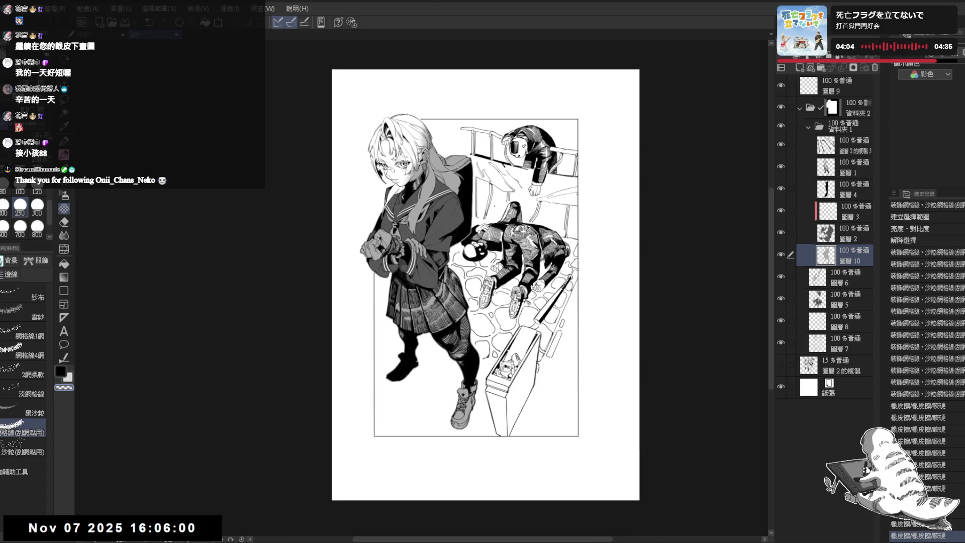
left_click_drag(496, 207, 496, 209)
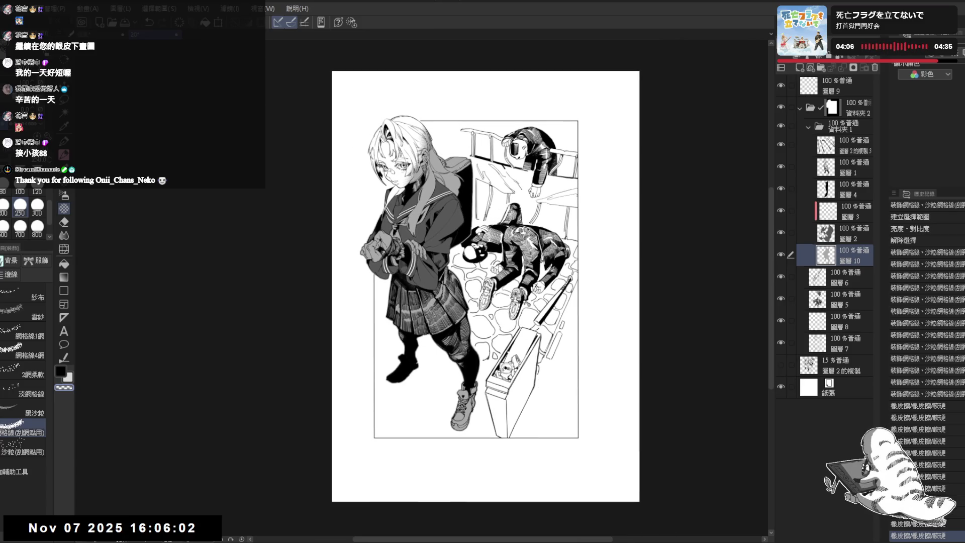
scroll(478, 211, "up", 2)
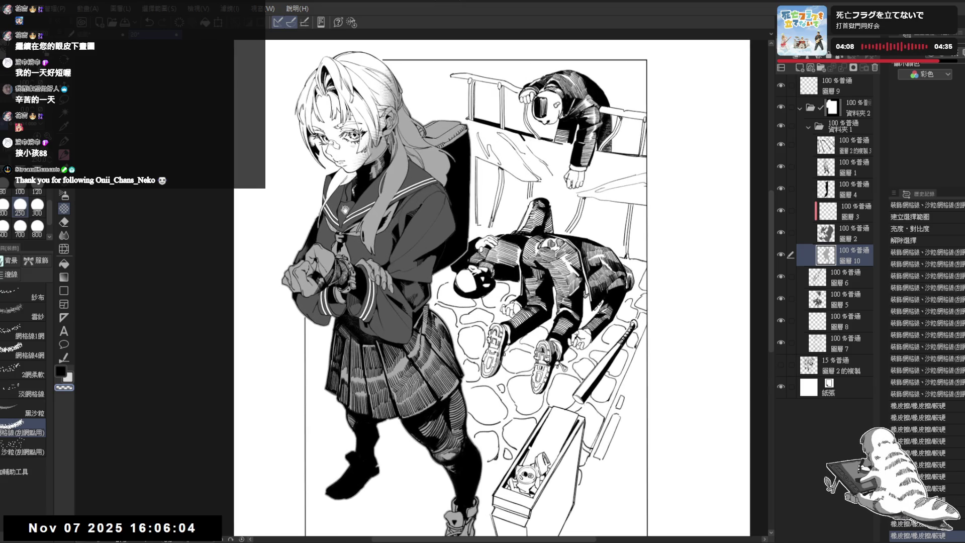
left_click_drag(348, 203, 378, 262)
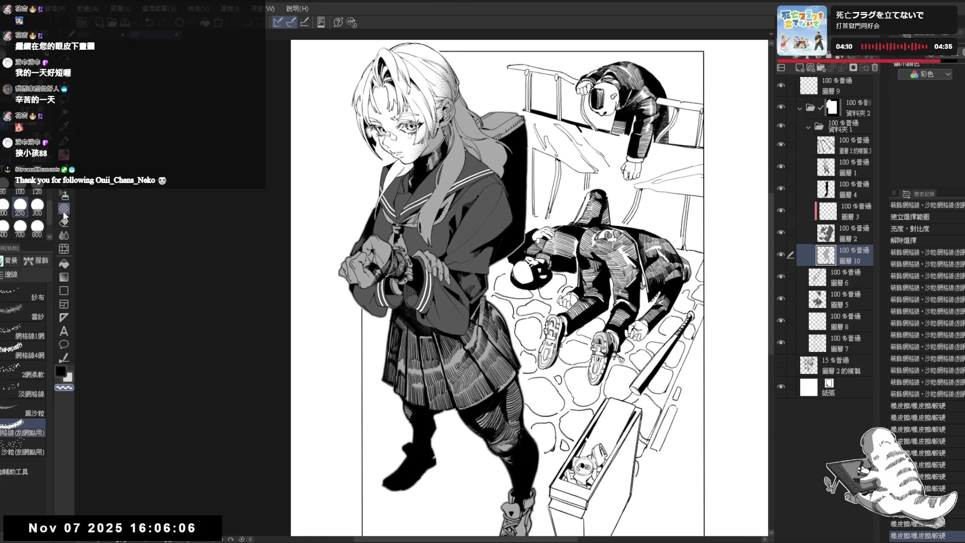
Brighten the girl's hand with light touch-up strokes, replacing an undone white attempt.
key("x")
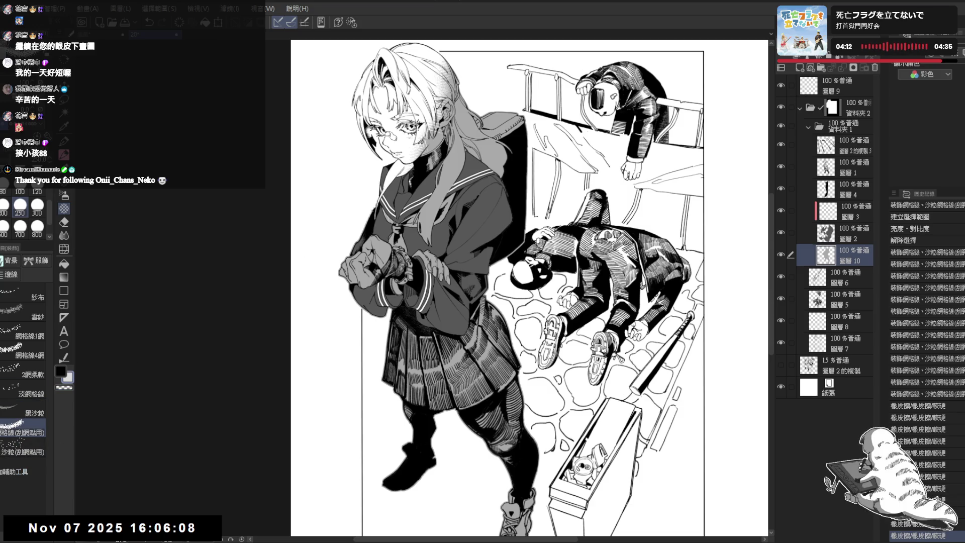
left_click_drag(352, 263, 354, 279)
key("ctrl+z")
key("c")
key("ctrl+z")
key("ctrl+z")
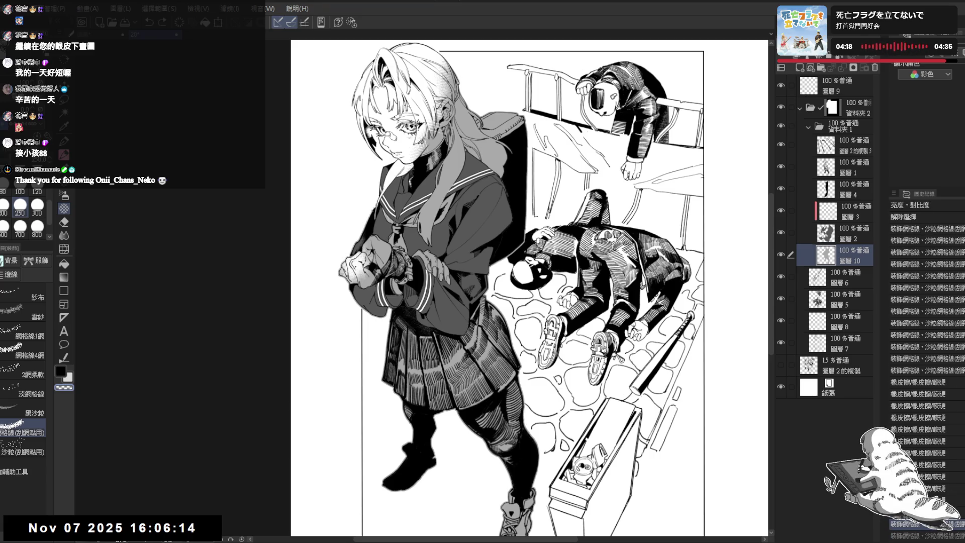
left_click_drag(363, 242, 381, 265)
left_click_drag(349, 272, 376, 286)
key("h")
scroll(422, 287, "up", 2)
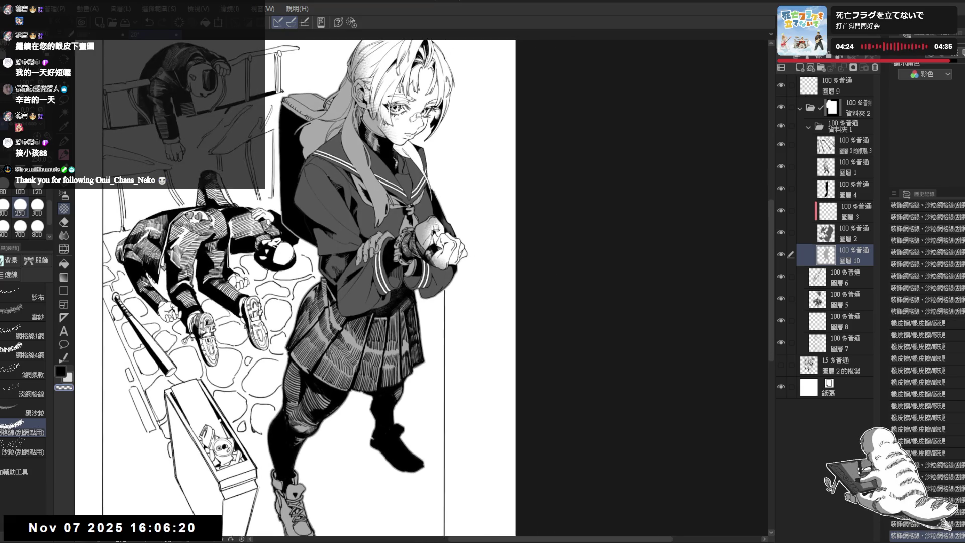
Retouch the girl's hands with small white strokes and erased touch-ups.
left_click_drag(412, 219, 422, 271)
key("x")
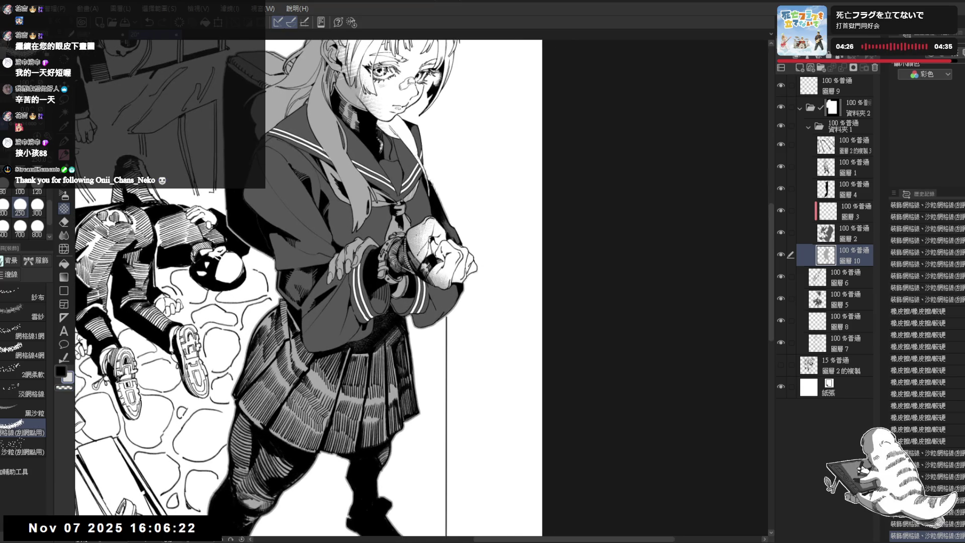
left_click_drag(402, 226, 417, 248)
key("ctrl+z")
key("c")
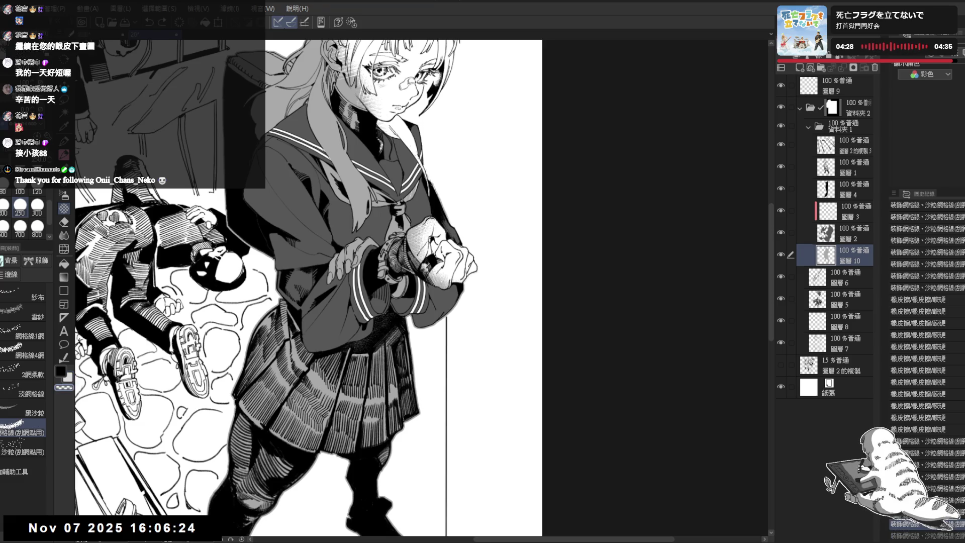
key("c")
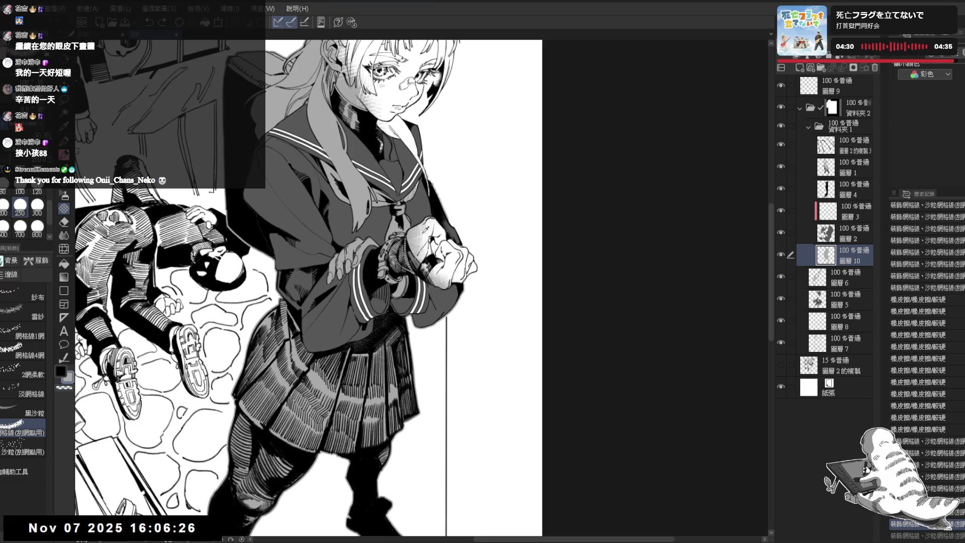
left_click_drag(411, 241, 427, 241)
key("c")
left_click_drag(422, 233, 447, 286)
key("c")
mouse_move(432, 270)
left_mouse_down()
mouse_move(445, 285)
mouse_move(464, 276)
mouse_move(452, 273)
left_mouse_up()
key("c")
key("c")
key("c")
Mirror the canvas to check the drawing, then zoom out and recentre on the figures.
key("e")
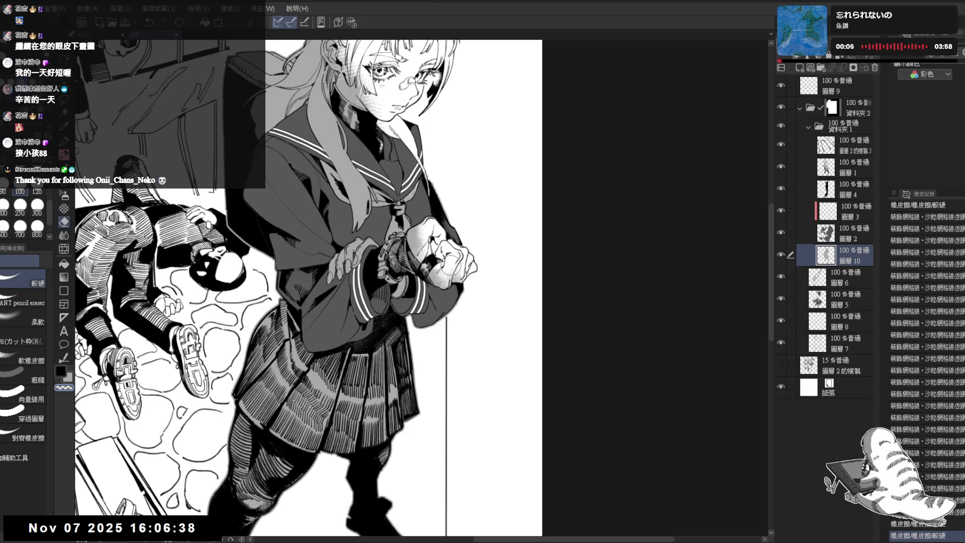
key("b")
key("h")
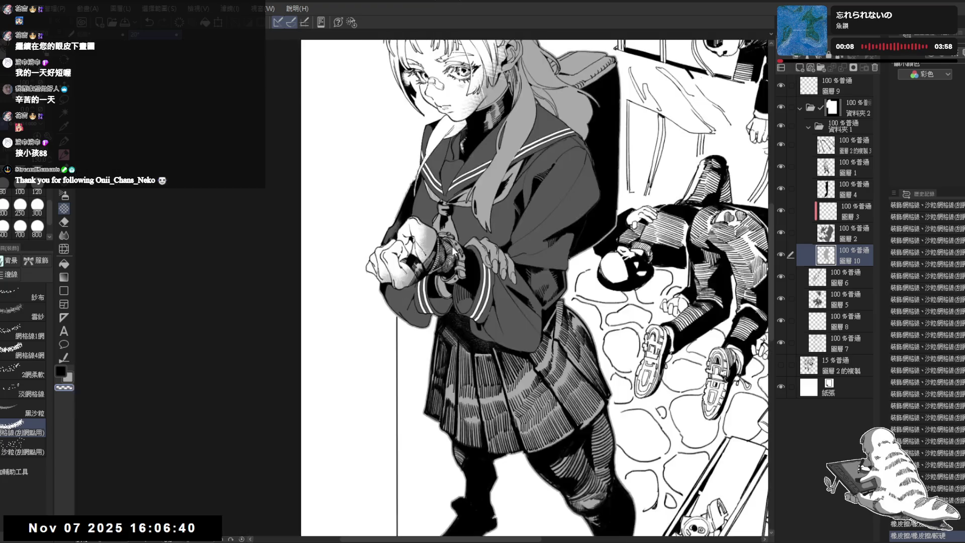
scroll(453, 246, "down", 5)
scroll(447, 215, "down", 2)
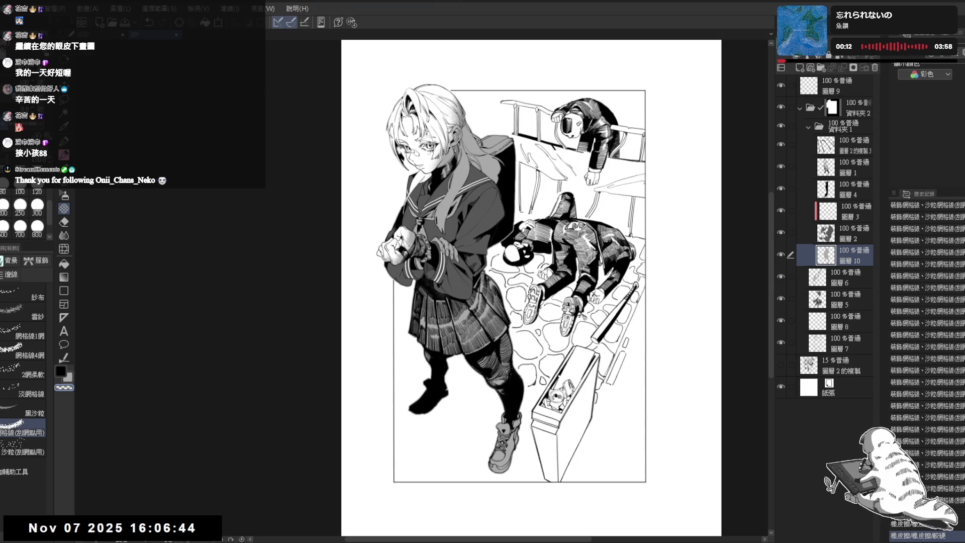
left_click_drag(533, 186, 517, 195)
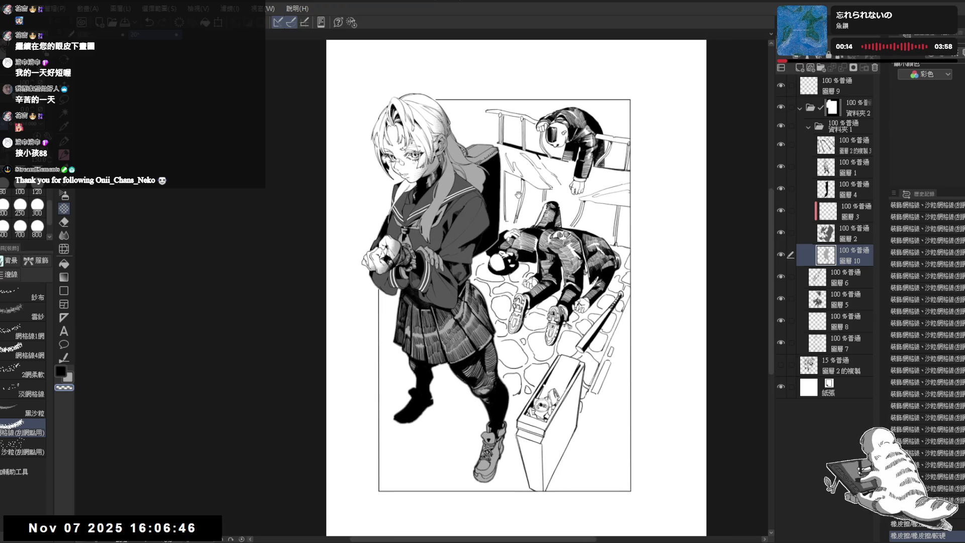
scroll(395, 272, "up", 3)
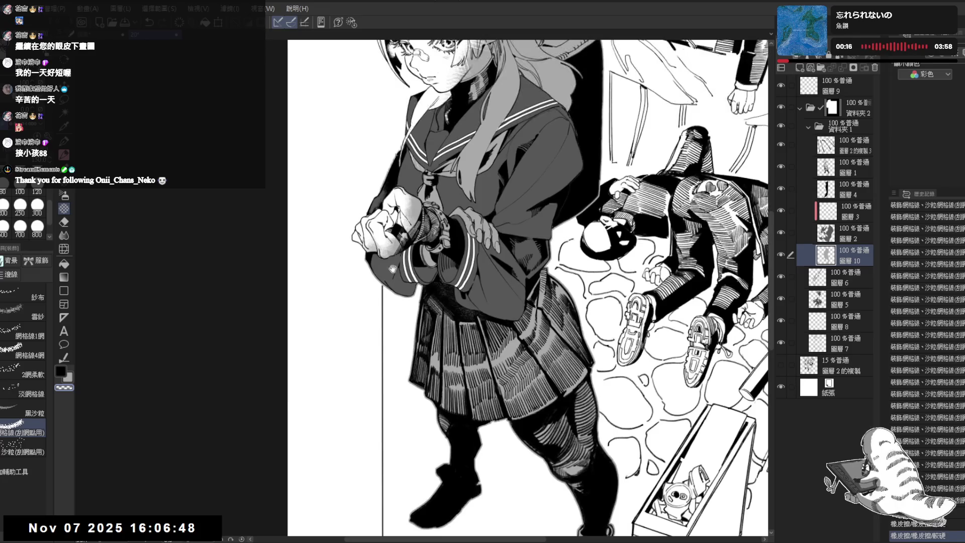
scroll(426, 258, "down", 3)
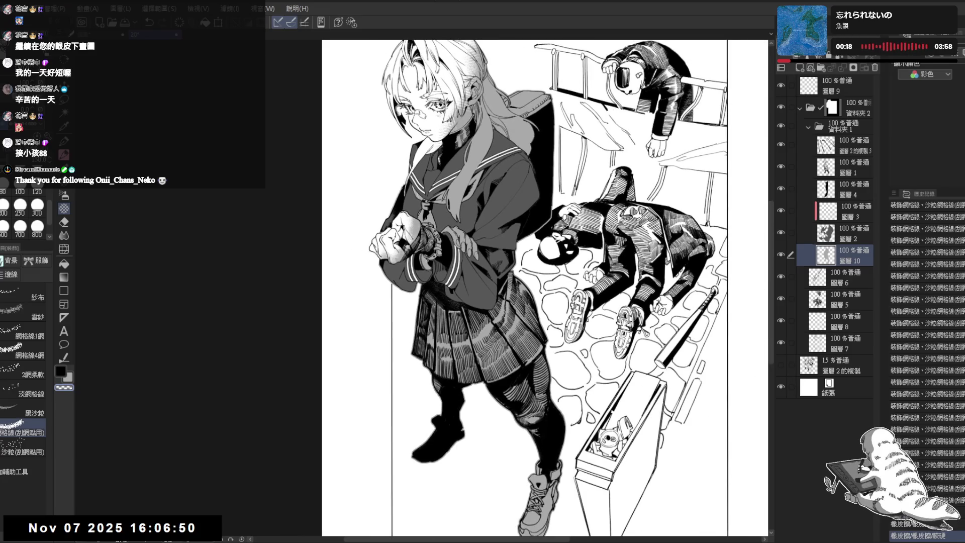
left_click_drag(487, 220, 477, 236)
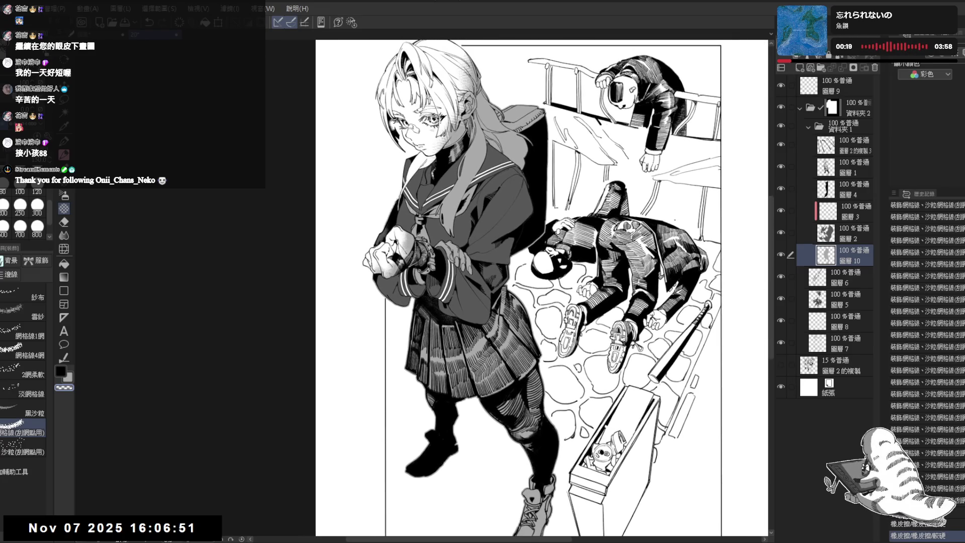
Change the figures' border effect to a grey 1.0 outline and toggle it to compare.
left_click(932, 59)
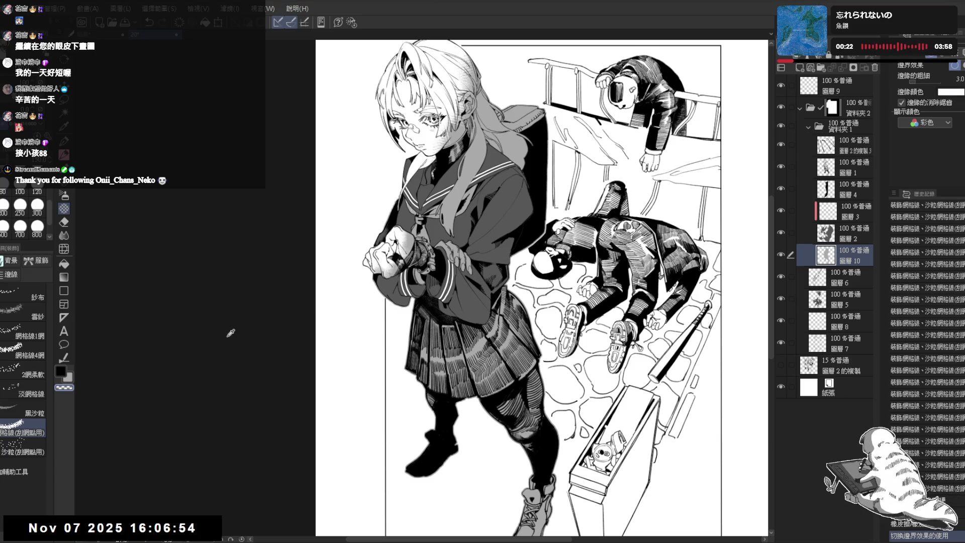
left_click(462, 197)
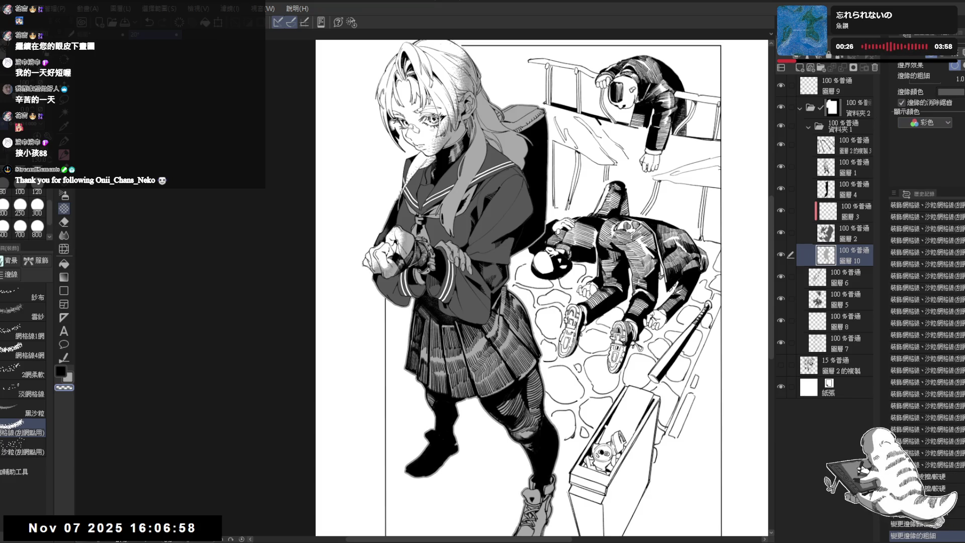
scroll(489, 43, "up", 5)
scroll(502, 287, "down", 5)
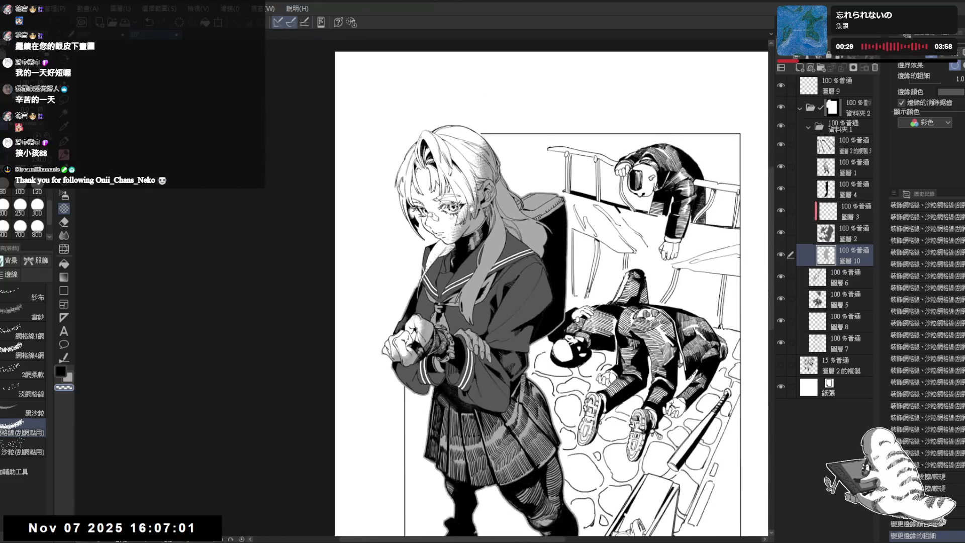
left_click_drag(502, 286, 468, 247)
key("h")
key("h")
left_click(935, 58)
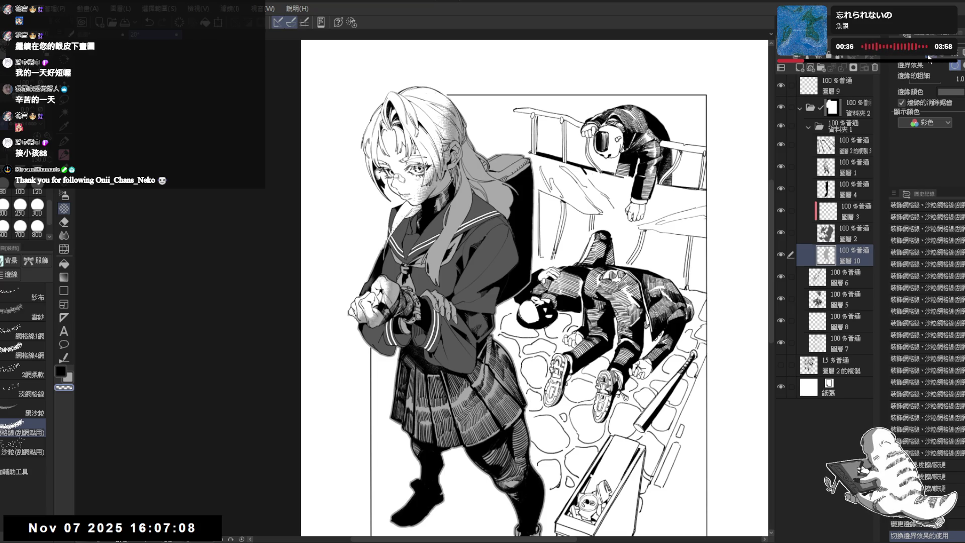
left_click_drag(558, 146, 543, 131)
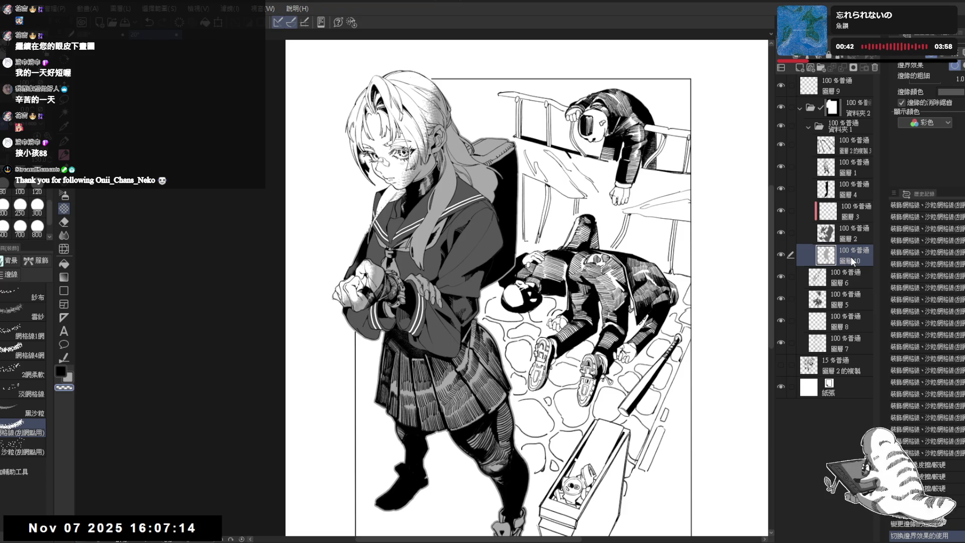
Zoom into the girl's face and erase stray marks in her hair.
scroll(478, 200, "up", 3)
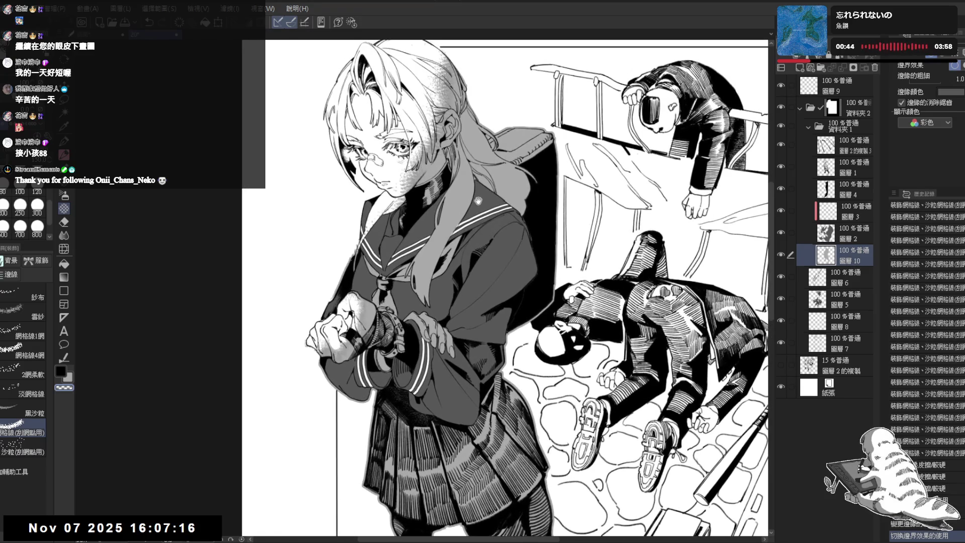
left_click_drag(486, 174, 486, 183)
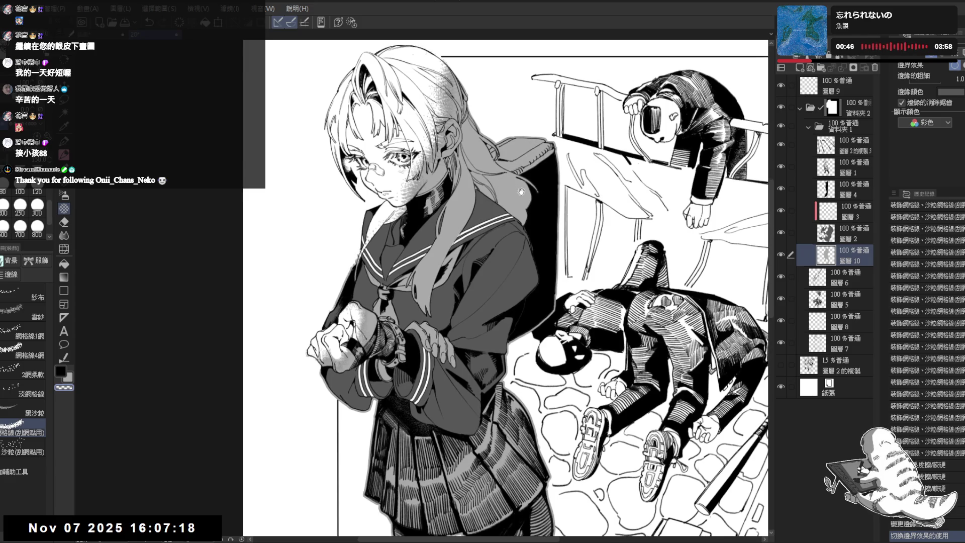
left_click_drag(612, 173, 601, 182)
scroll(601, 182, "down", 5)
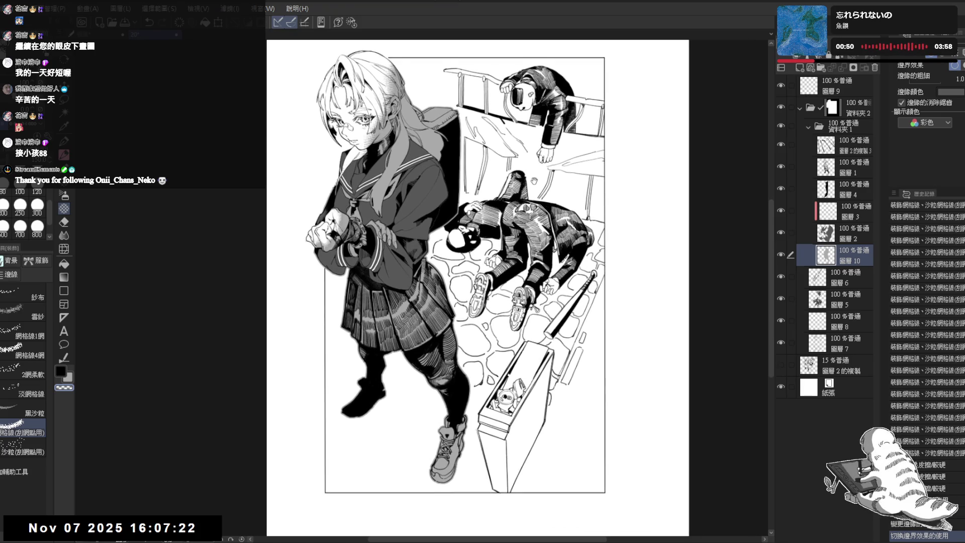
scroll(534, 181, "down", 1)
scroll(411, 124, "up", 4)
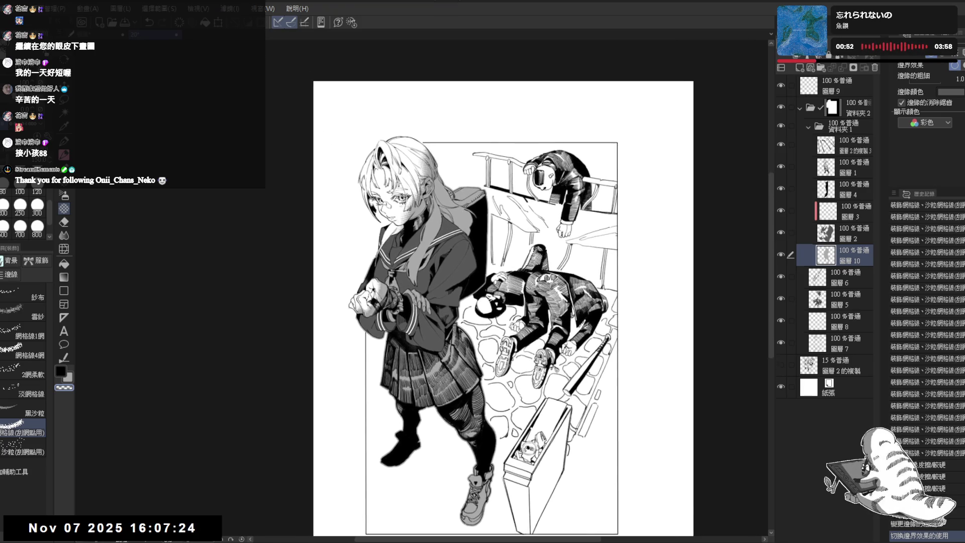
key("e")
mouse_move(417, 160)
left_mouse_down()
mouse_move(417, 151)
mouse_move(426, 201)
left_mouse_up()
Erase the remaining stray hair lines and cheek marks beside her glasses.
left_click_drag(424, 178, 425, 198)
left_click_drag(421, 183, 417, 201)
mouse_move(415, 186)
left_mouse_down()
mouse_move(422, 197)
mouse_move(412, 219)
left_mouse_up()
left_click_drag(408, 203, 404, 226)
left_click_drag(412, 206, 389, 243)
mouse_move(395, 229)
left_mouse_down()
mouse_move(386, 233)
mouse_move(396, 259)
mouse_move(404, 227)
left_mouse_up()
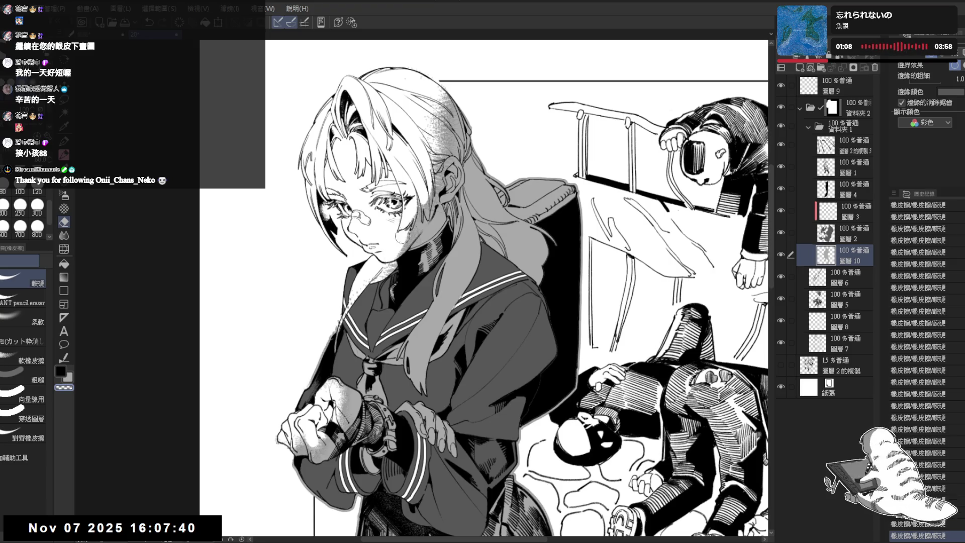
key("b")
key("f")
key("f")
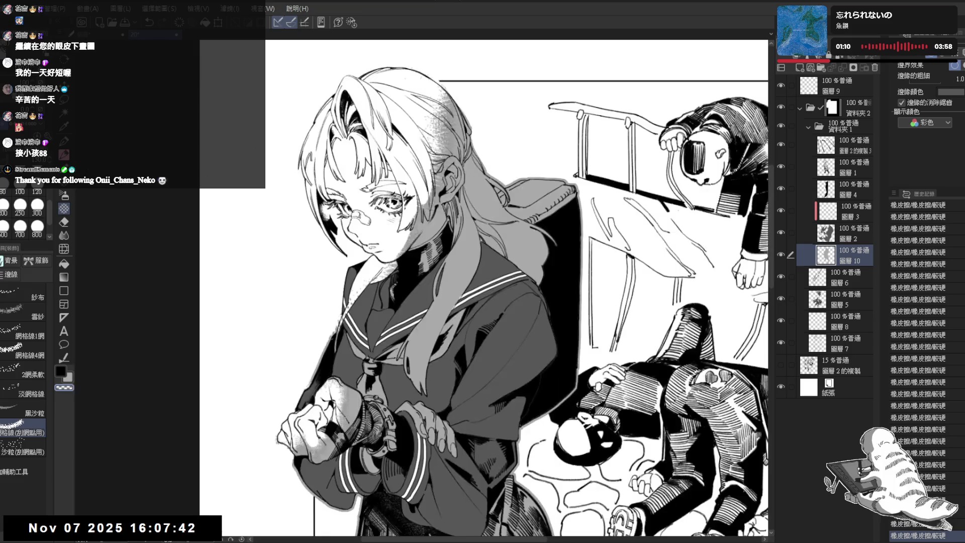
key("minus")
key("minus")
key("e")
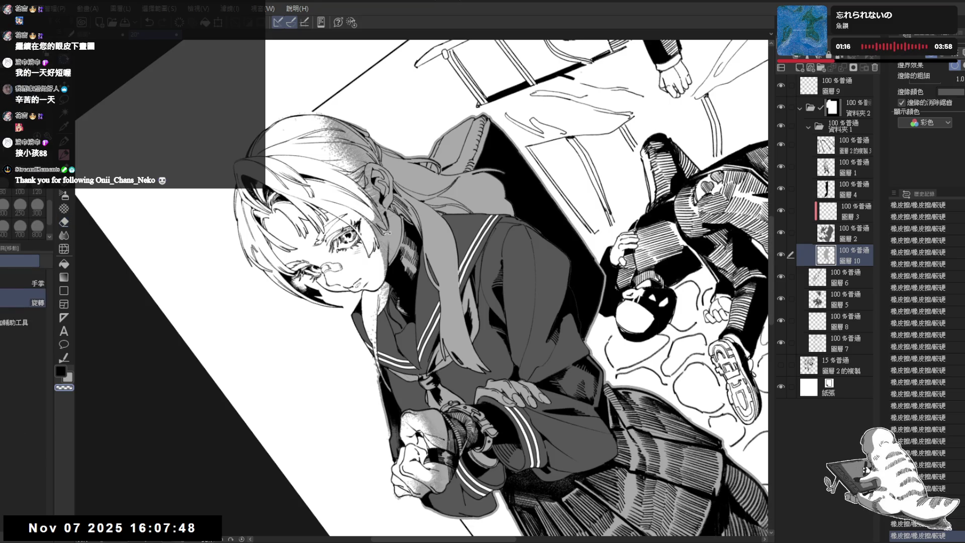
key("asciicircum")
key("asciicircum")
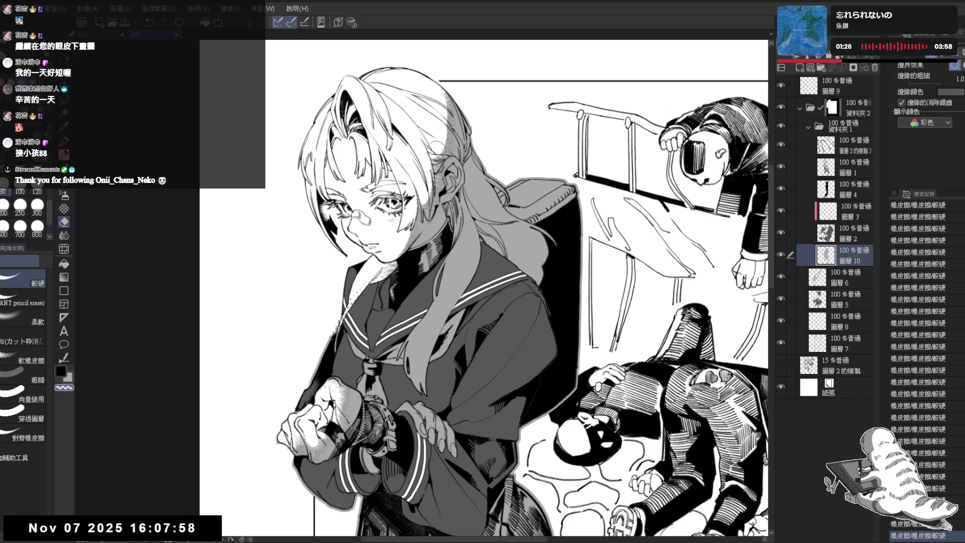
scroll(396, 179, "down", 3)
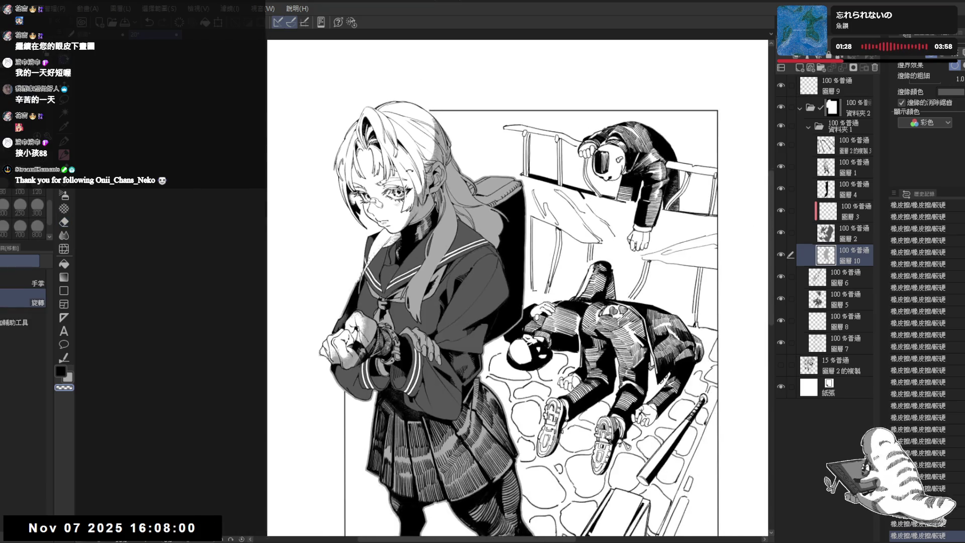
Tilt the view, ink small G-pen hair strokes, undo one, then reset rotation and zoom out.
key("h")
key("h")
left_click_drag(503, 251, 477, 310)
left_click_drag(603, 201, 653, 281)
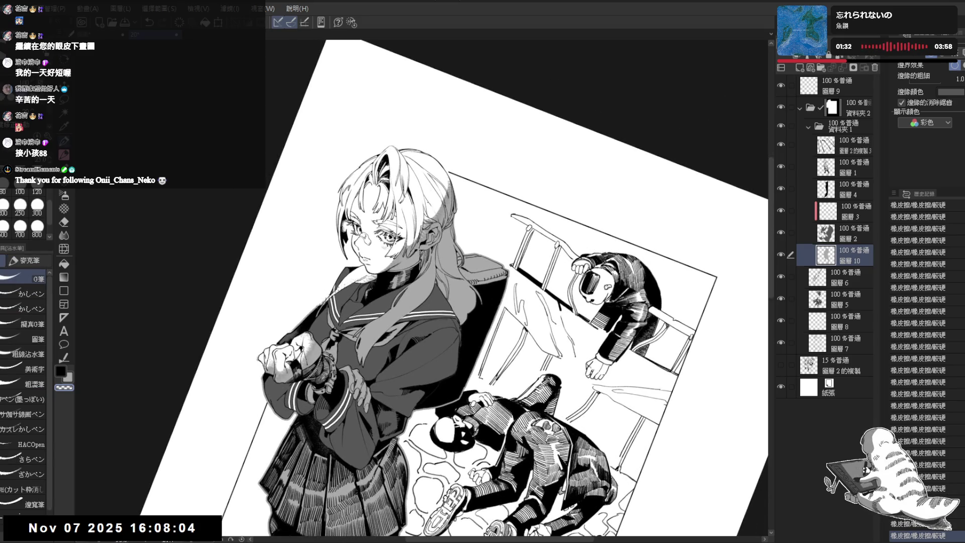
left_click_drag(426, 197, 405, 193)
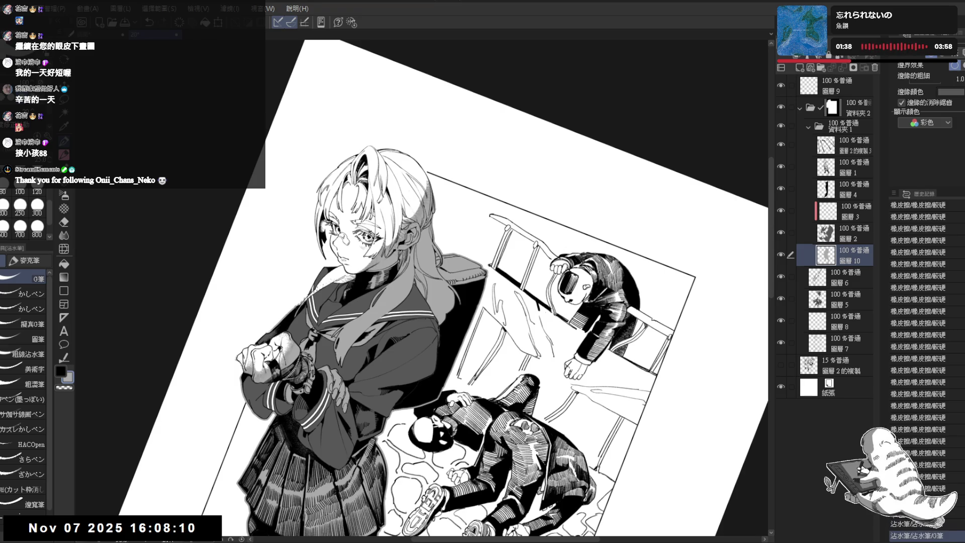
key("ctrl+z")
key("ctrl+z")
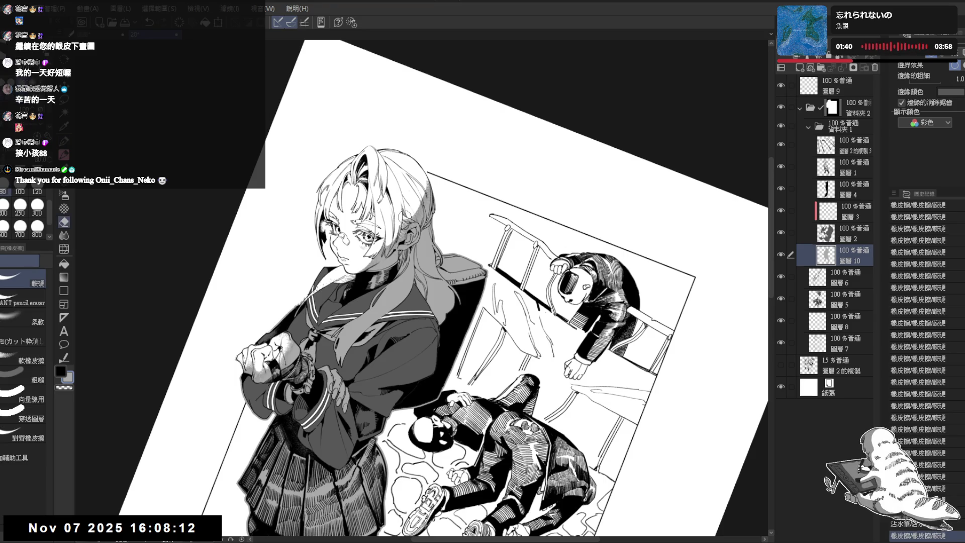
key("ctrl+0")
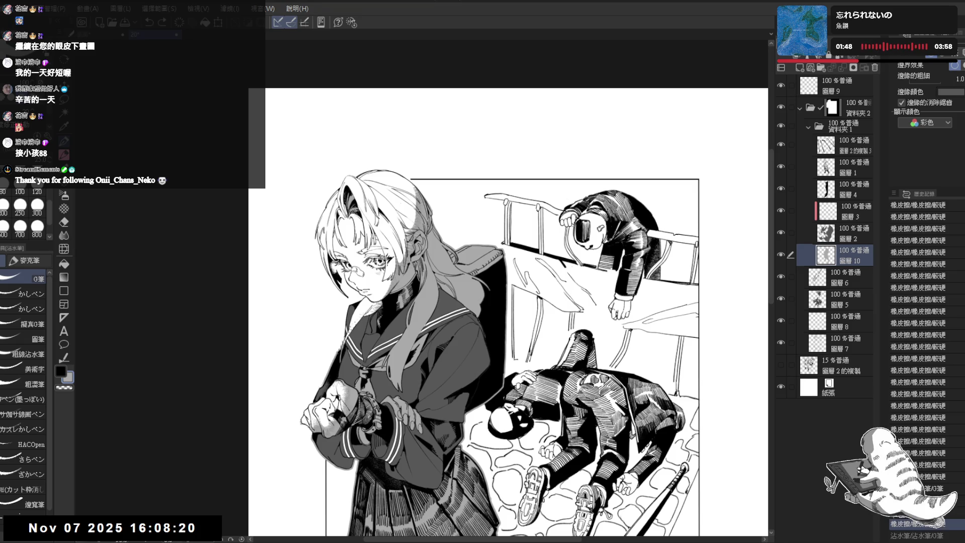
scroll(508, 286, "down", 3)
scroll(431, 172, "down", 3)
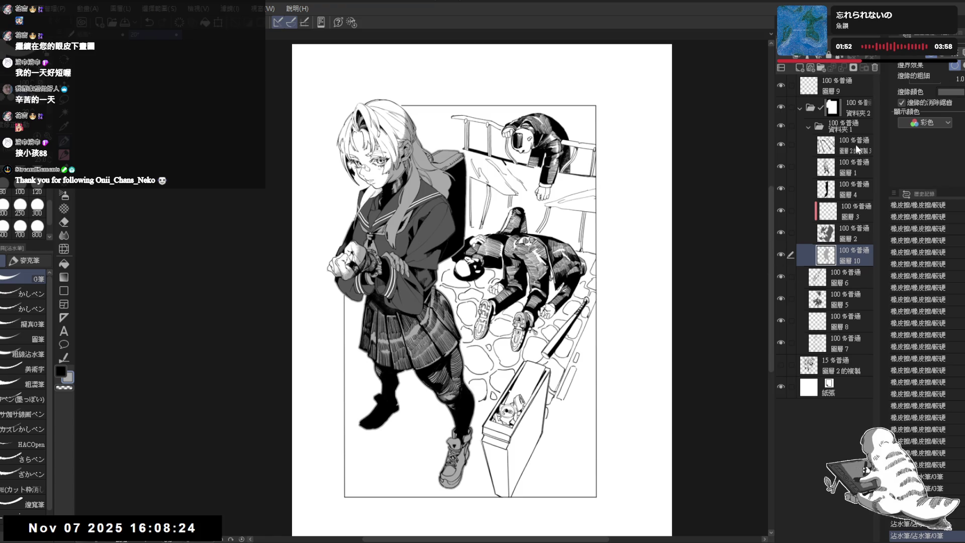
Move 圖層10 out of the 資料夾1 folder to sit below it.
left_click(855, 126)
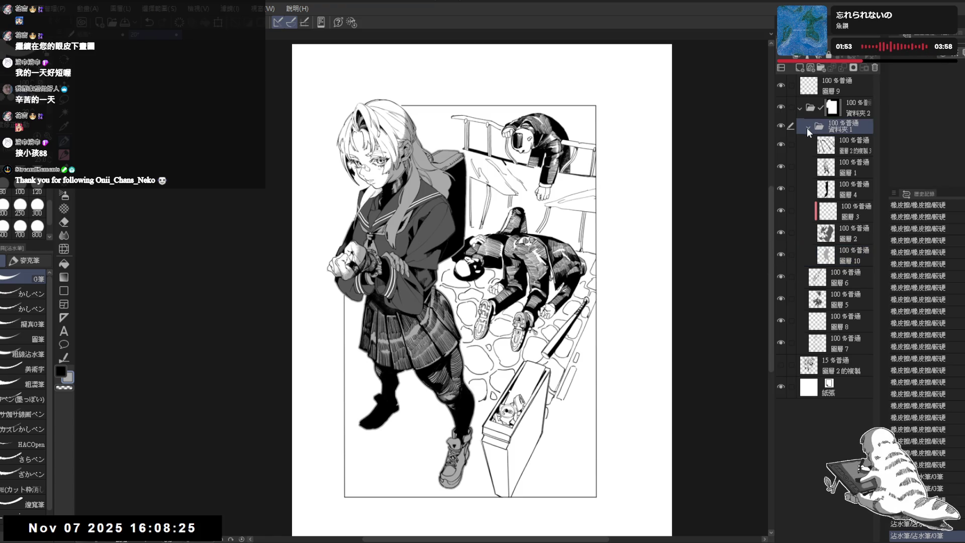
left_click(845, 257)
left_click_drag(845, 258, 838, 271)
Paste a copy of 資料夾1, merge it into one layer, hide the original, and duplicate the merged layer.
left_click(845, 123)
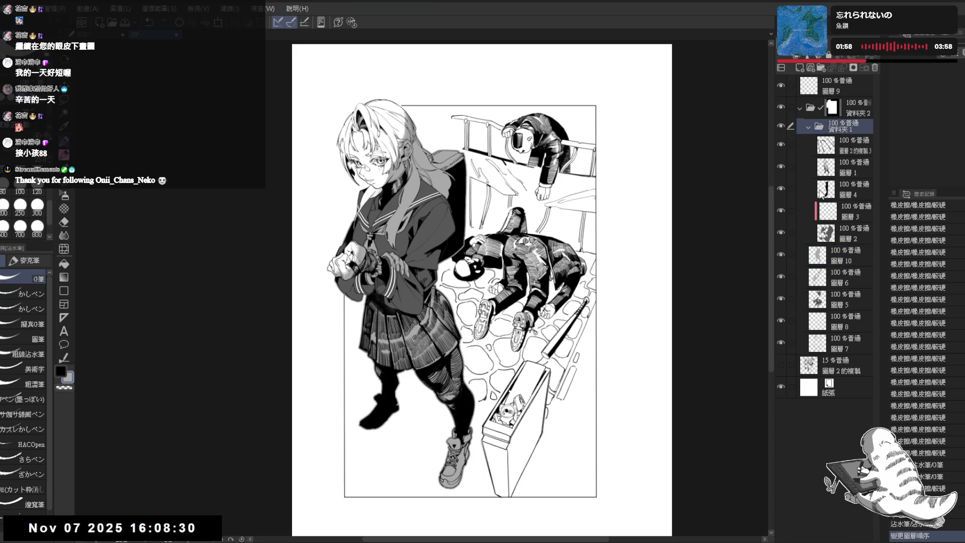
key("ctrl+v")
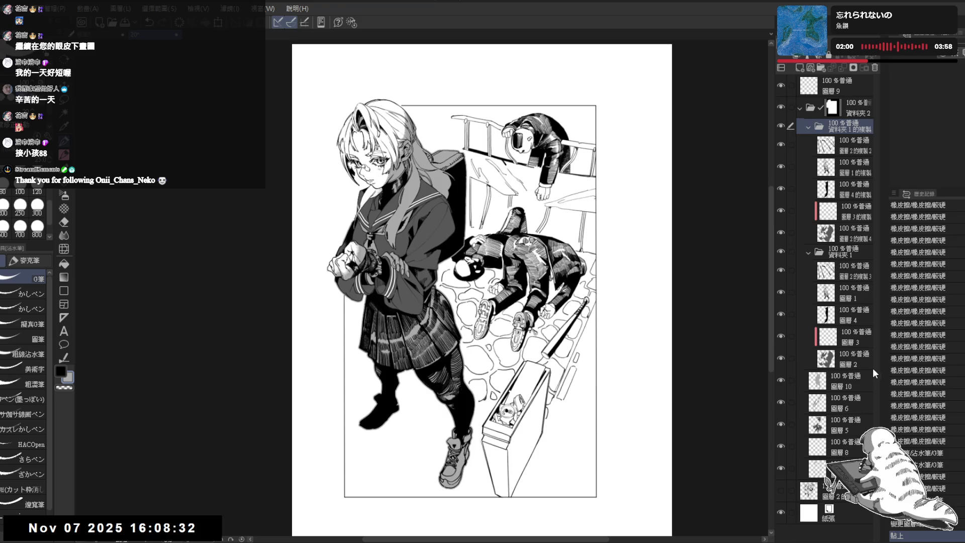
key("shift+alt+e")
left_click(781, 148)
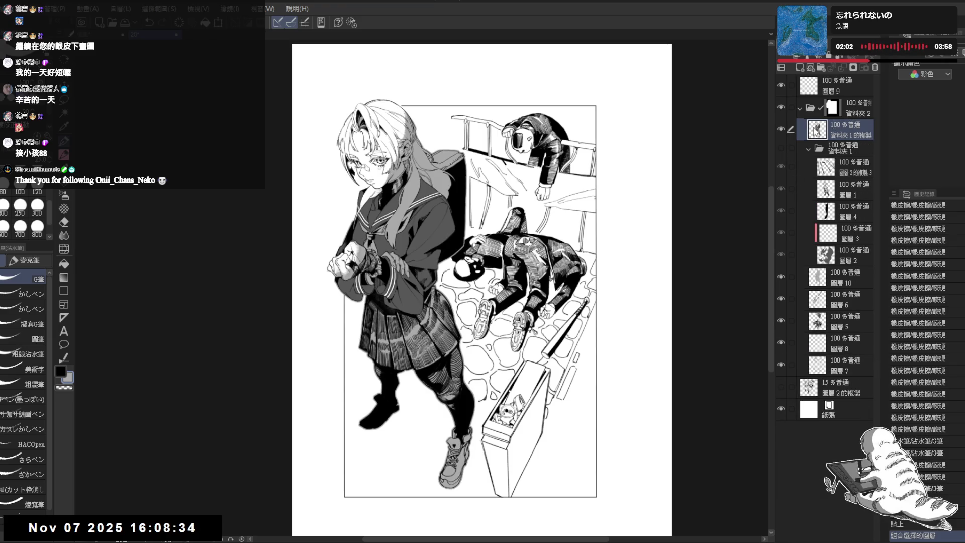
left_click(782, 129)
left_click(781, 129)
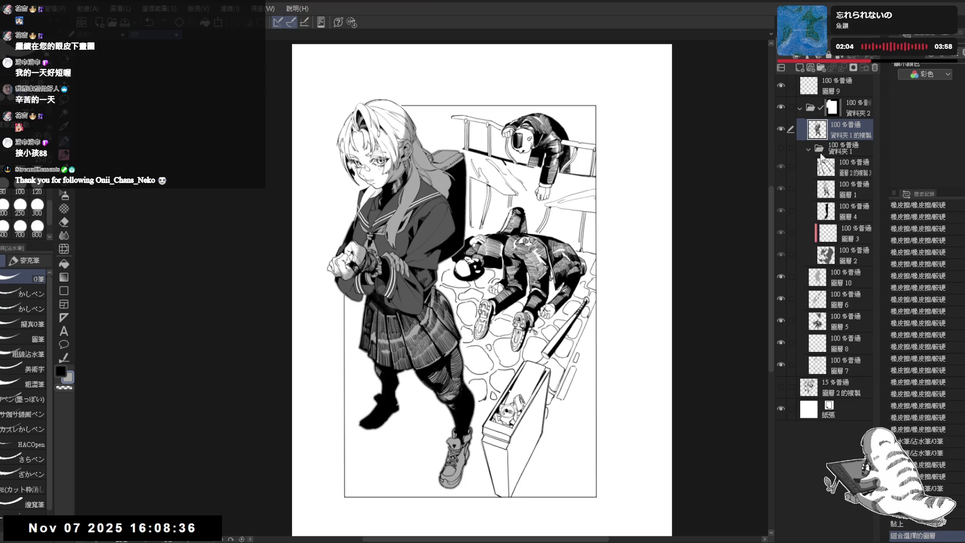
key("ctrl+c")
key("ctrl+v")
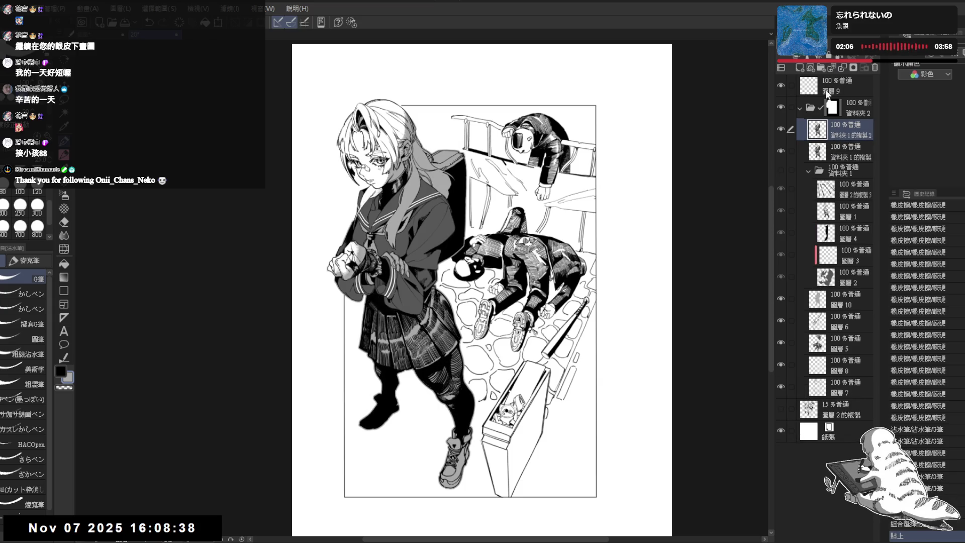
Try Linear Burn and then Multiply blending on the copy, then undo.
key("ctrl+shift+b")
key("ctrl+plus")
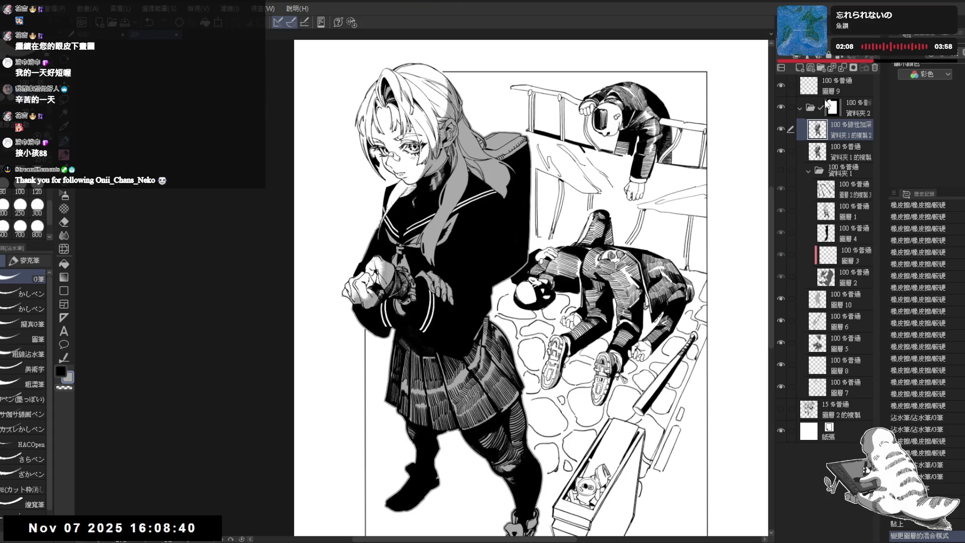
key("alt+shift+m")
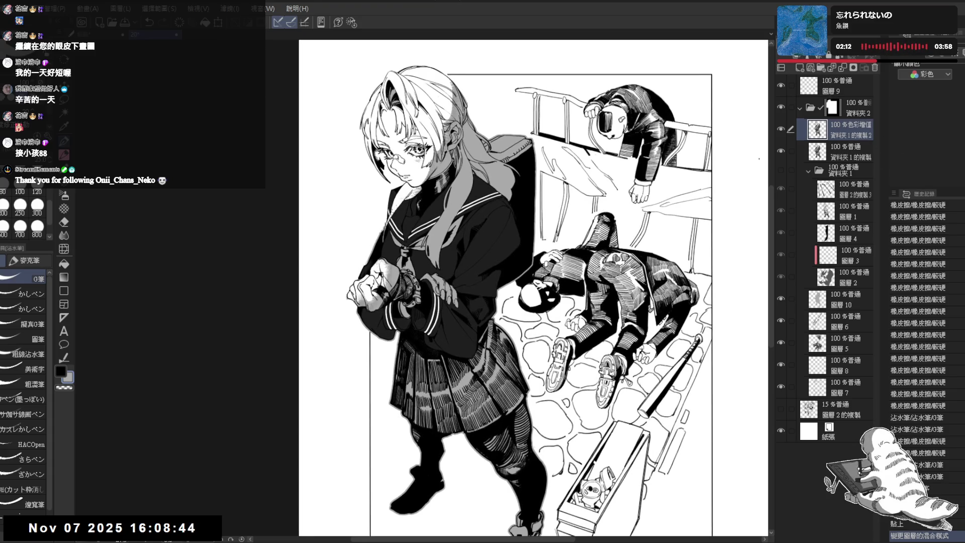
key("ctrl+z")
key("ctrl+z")
key("ctrl+z")
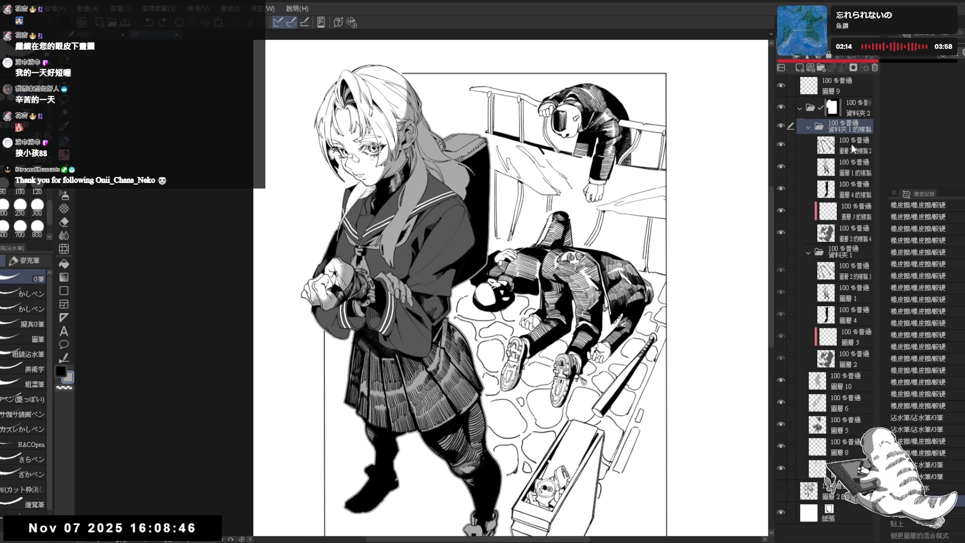
Delete layer 圖層2的複製4 and merge the copied folder into a single layer.
left_click(826, 236)
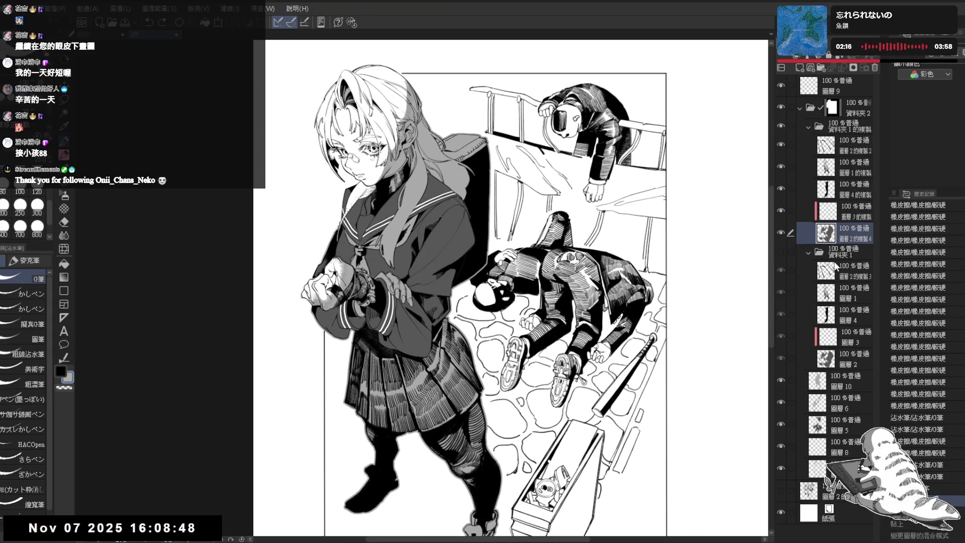
left_click(875, 67)
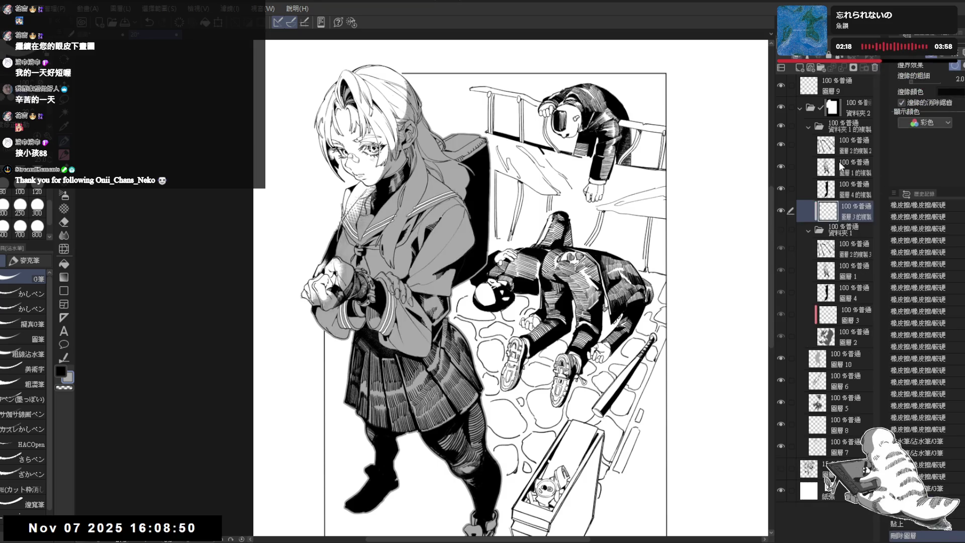
left_click(845, 126)
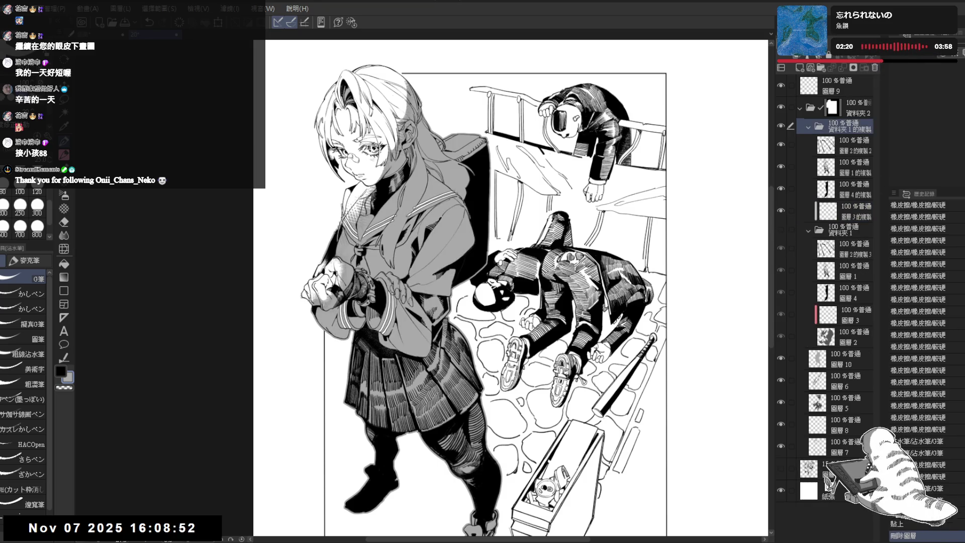
key("shift+alt+e")
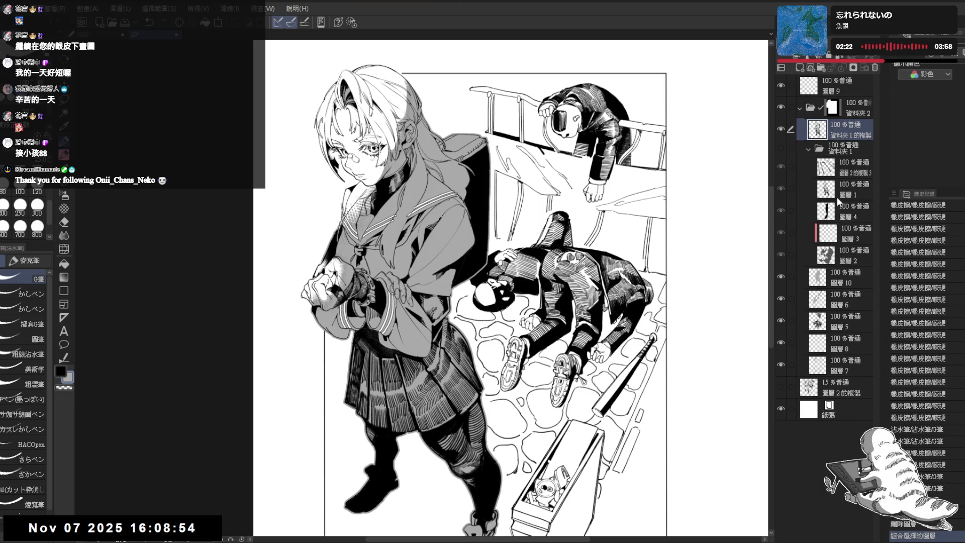
Copy 圖層 2 above folder 資料夾1 and duplicate the merged 資料夾1的複製 layer.
left_click(848, 257)
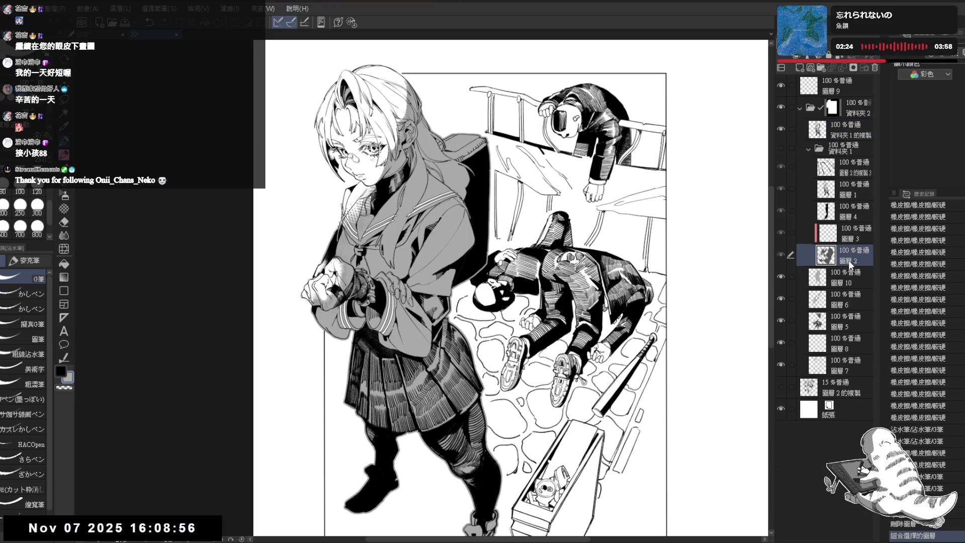
key("ctrl+c")
key("ctrl+v")
left_click_drag(846, 254, 845, 140)
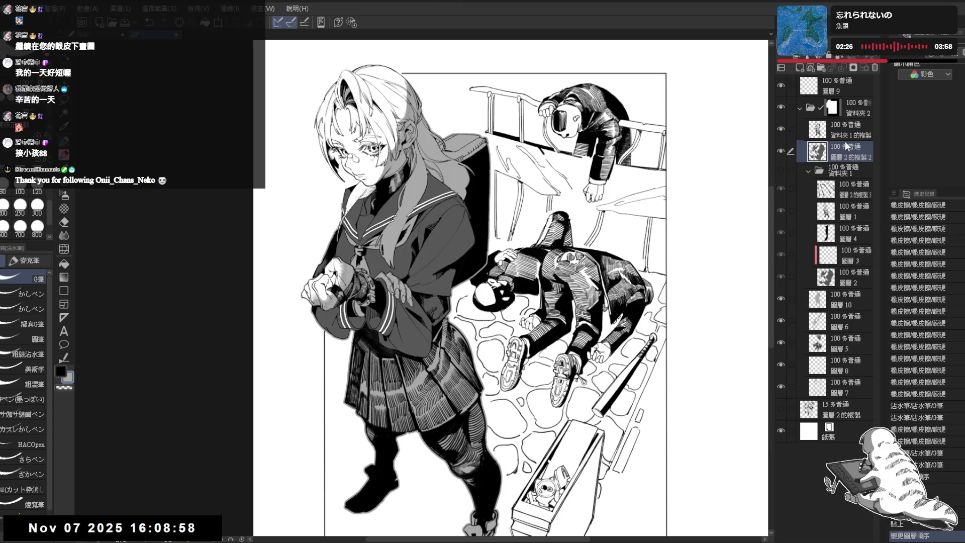
left_click(851, 125)
key("ctrl+c")
key("ctrl+v")
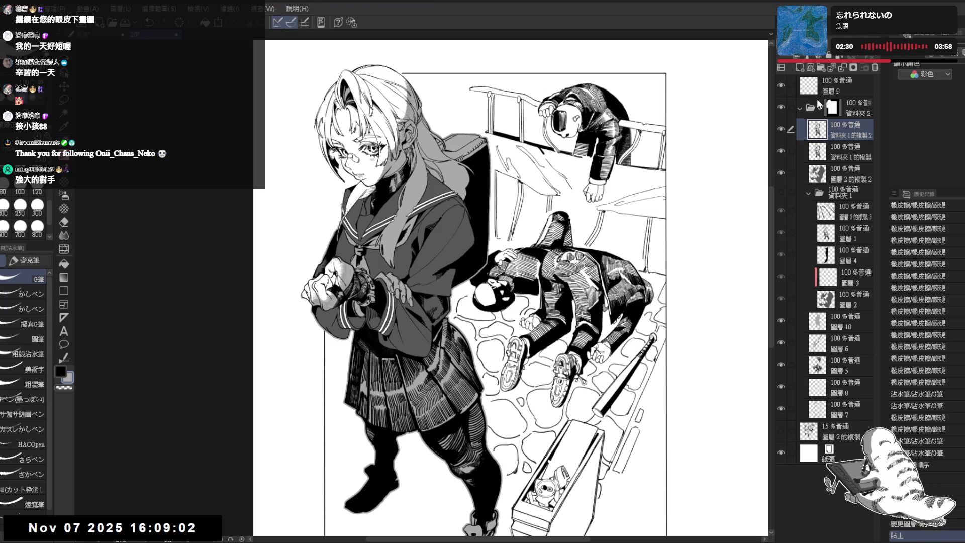
Hide the darkening duplicate layer and undo the duplicate and layer move.
scroll(429, 240, "up", 1)
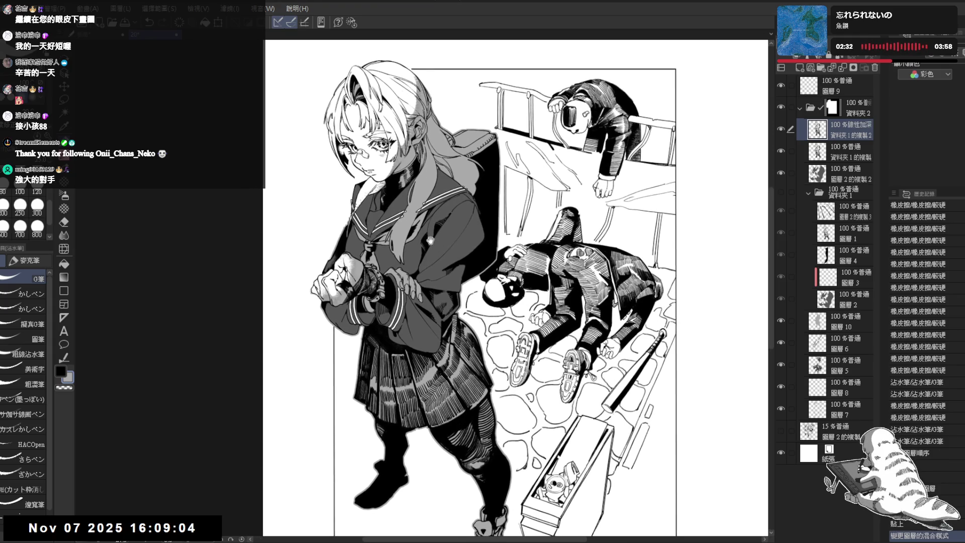
scroll(821, 73, "up", 2)
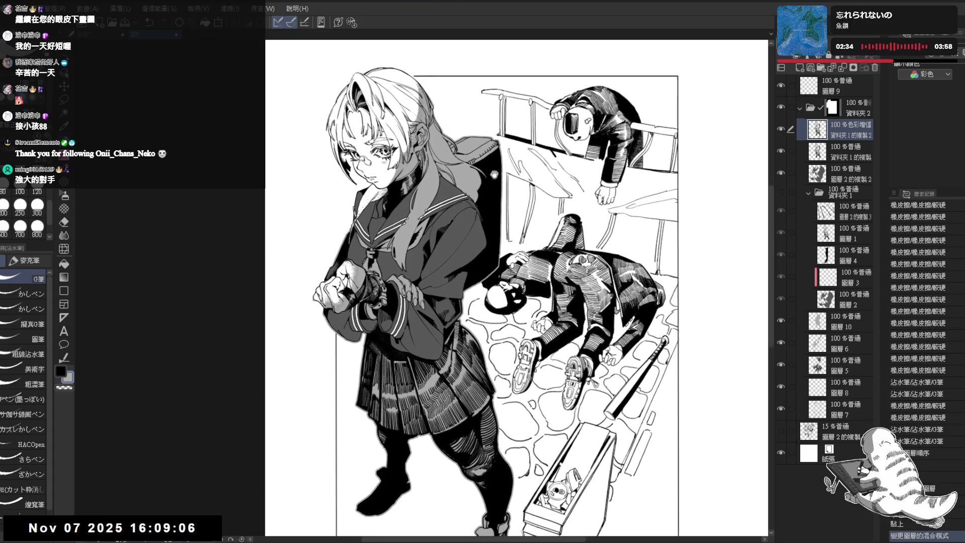
scroll(552, 307, "down", 2)
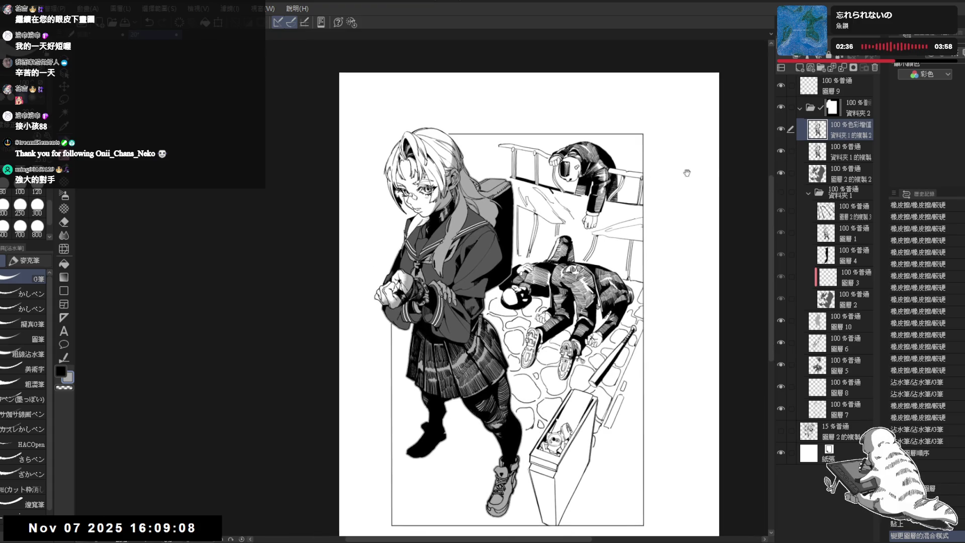
left_click(844, 146)
key("ctrl+plus")
key("ctrl+plus")
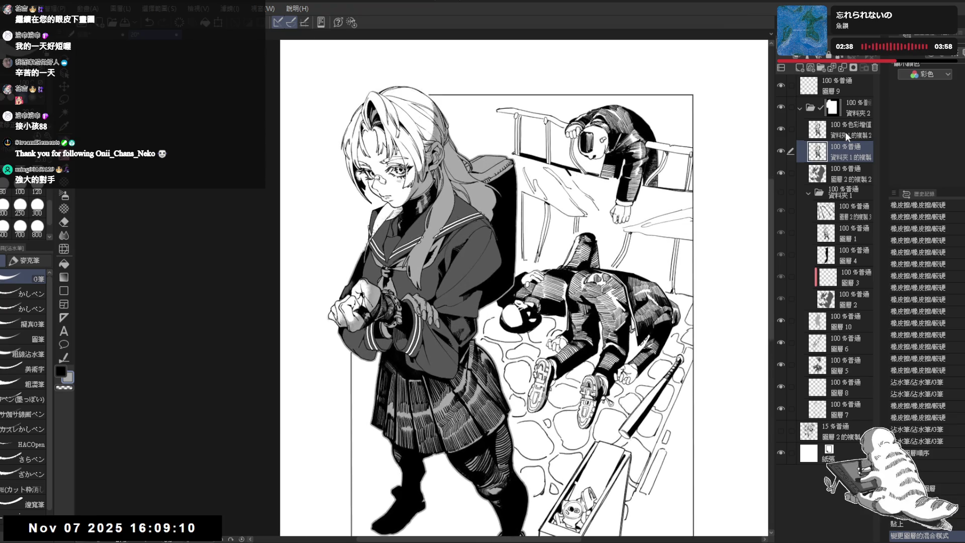
left_click(780, 130)
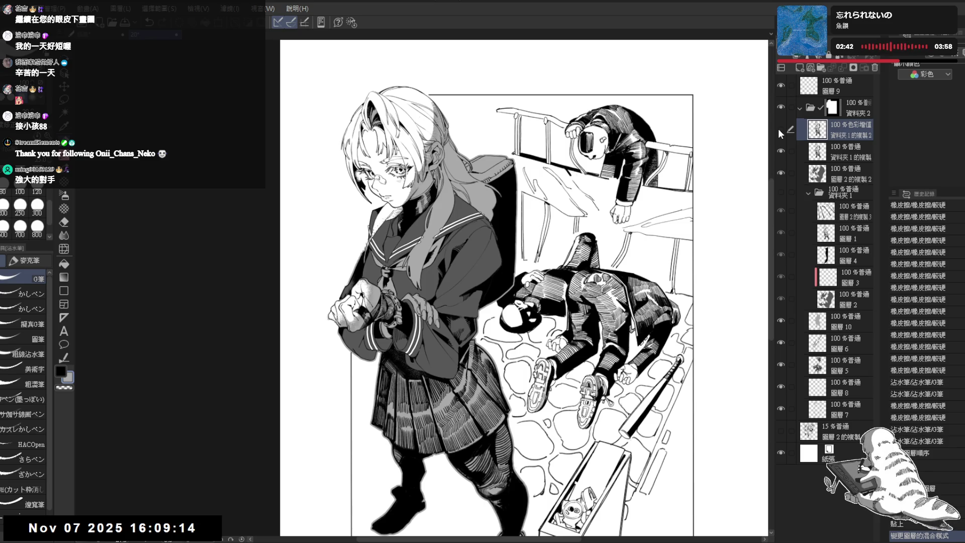
left_click(839, 170)
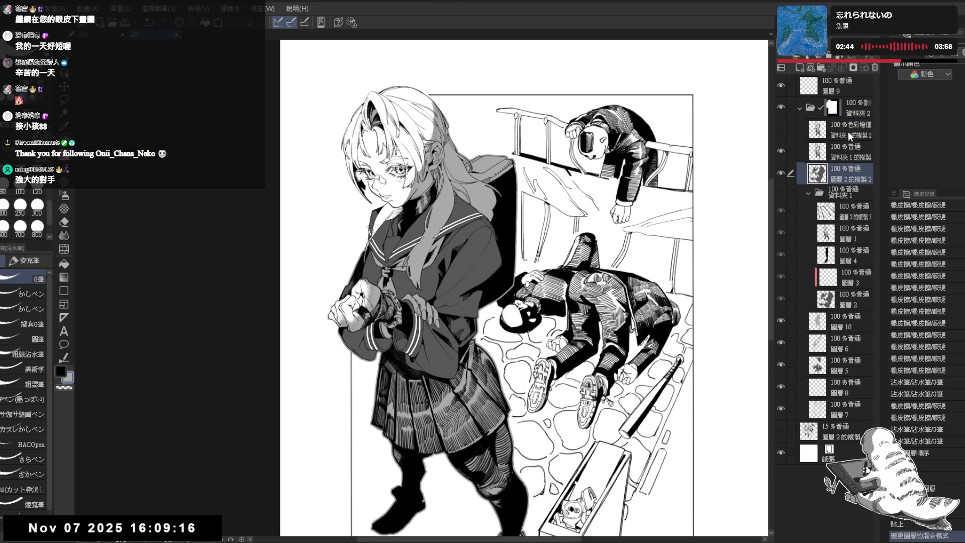
key("ctrl+z")
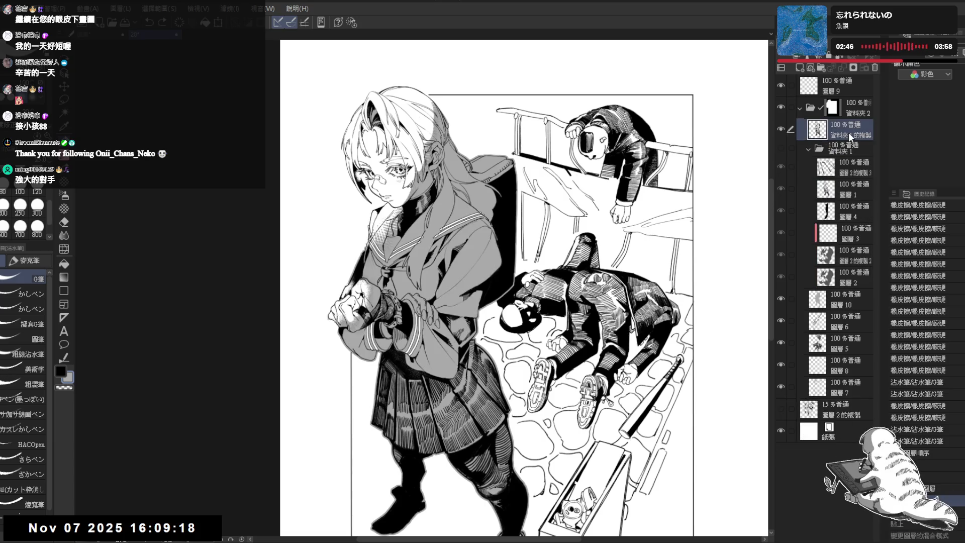
Undo the merge, then merge 圖層2的複製4 and 圖層3的複製 into one layer.
key("ctrl+z")
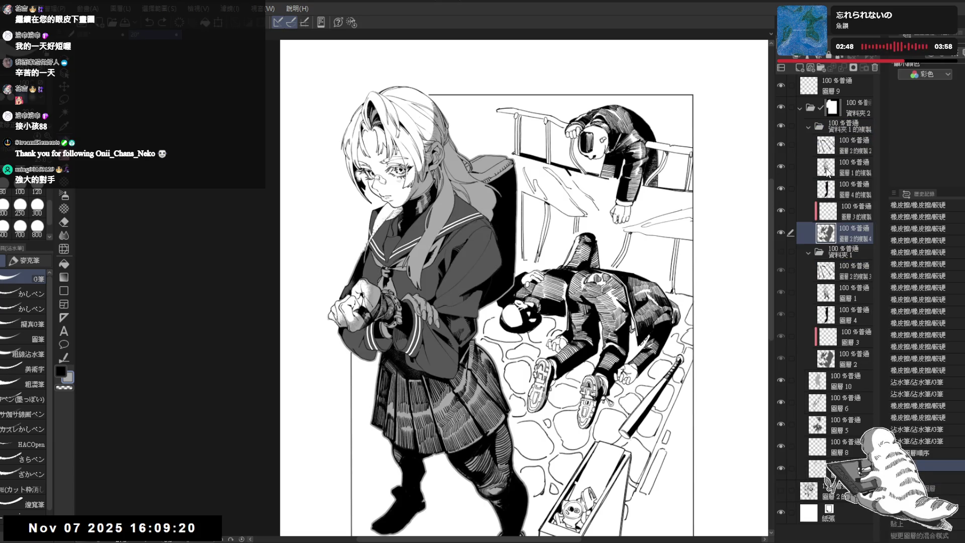
left_click(851, 209)
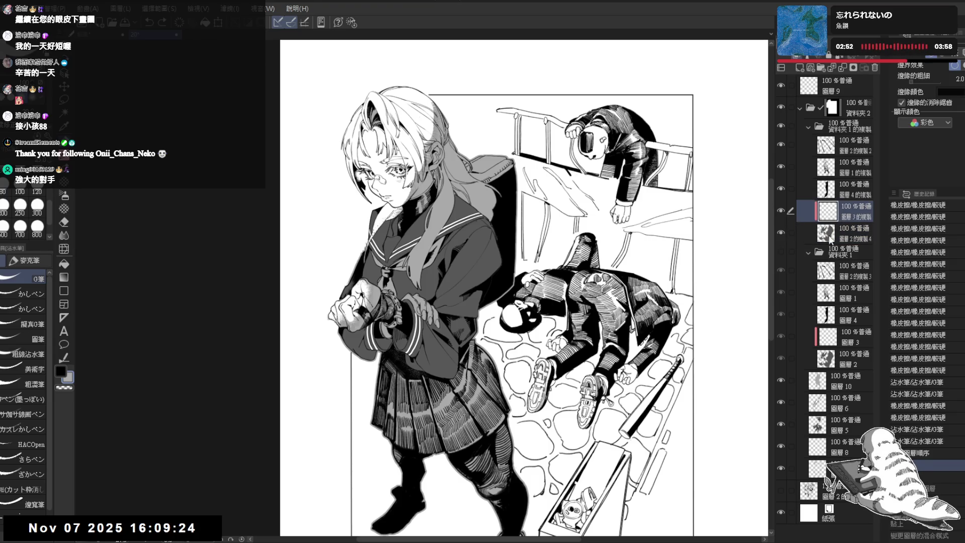
left_click(828, 236)
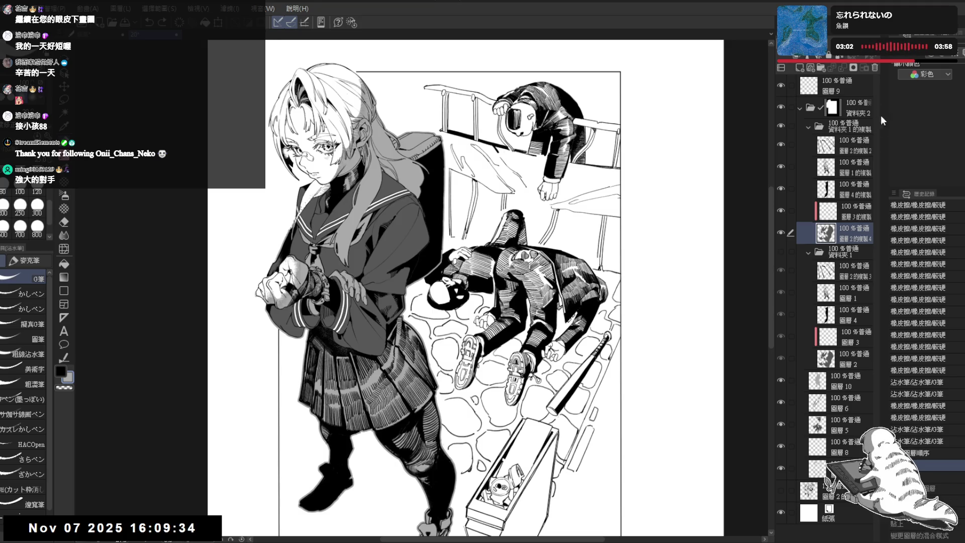
left_click(846, 211, "ctrl")
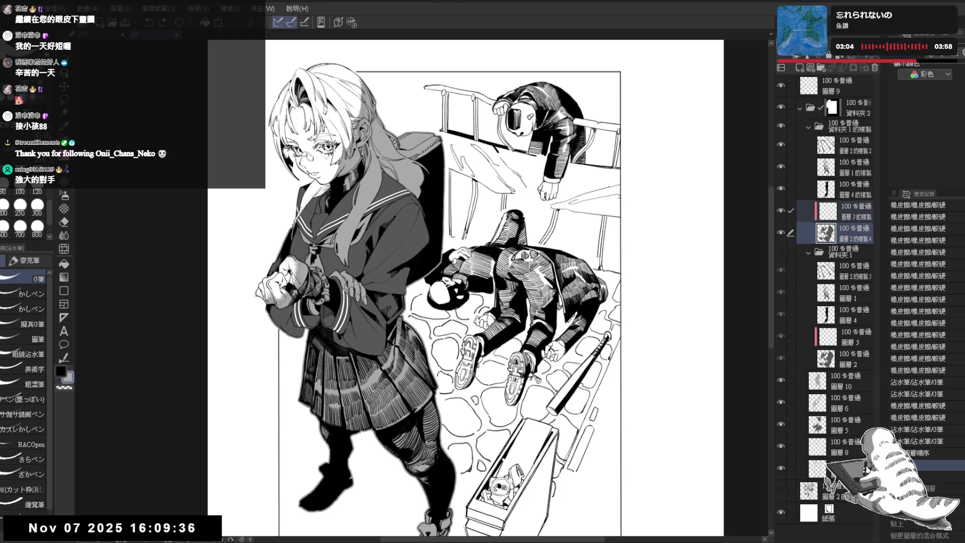
key("shift+alt+e")
left_click(780, 211)
left_click(780, 211)
Move 圖層2的複製4 outside the folder, merge the folder, duplicate it, and hide Layer 10's hair tone.
left_click_drag(848, 151, 848, 229)
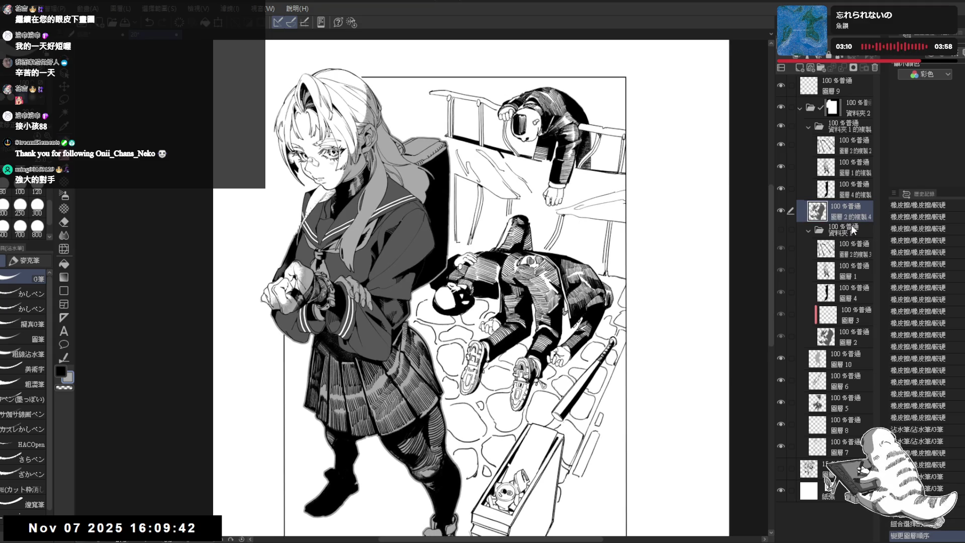
left_click(850, 125)
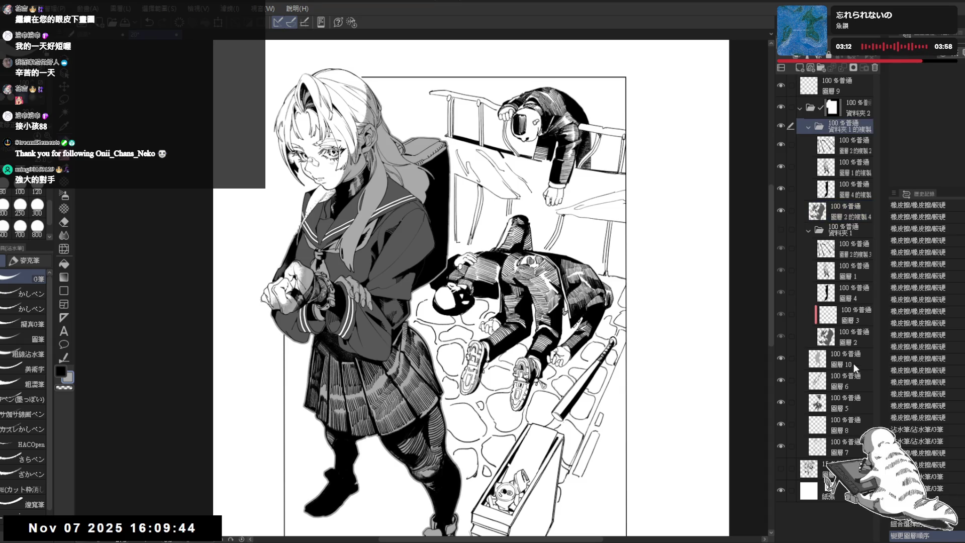
key("shift+alt+e")
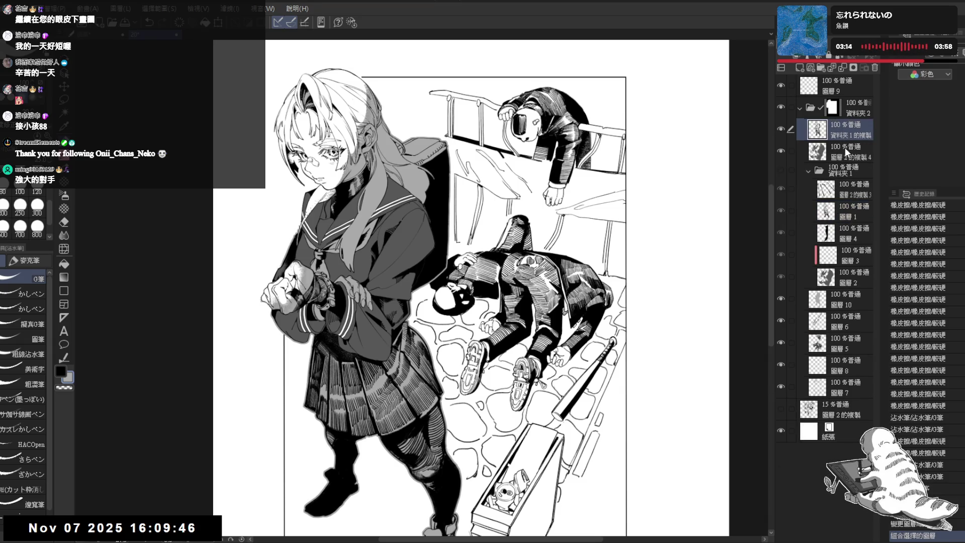
key("ctrl+c")
key("ctrl+v")
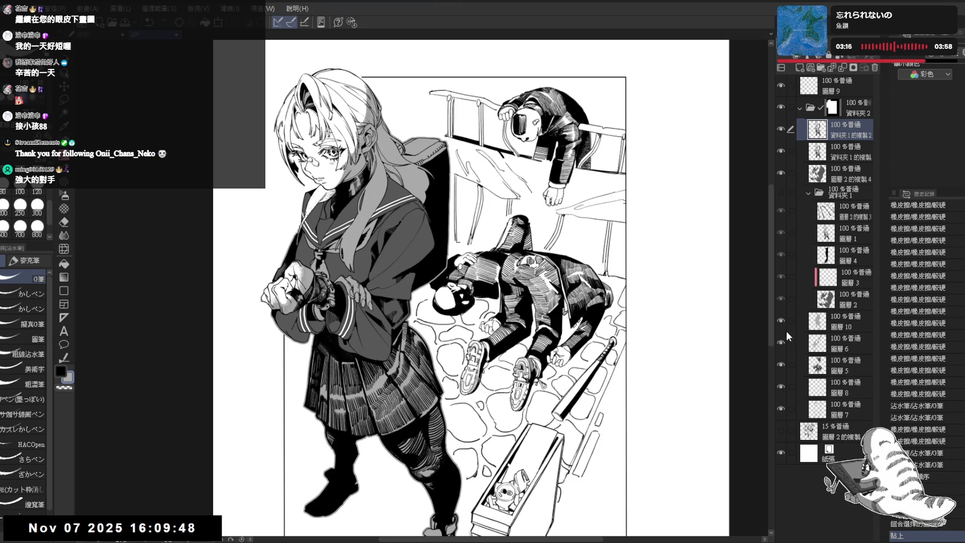
left_click(781, 322)
left_click_drag(577, 241, 588, 254)
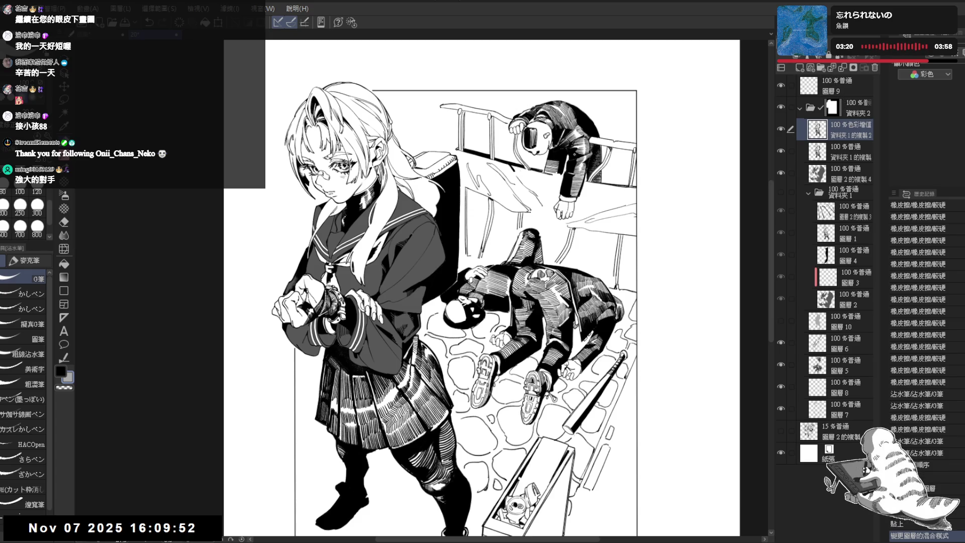
Set the duplicate girl layer to Multiply blending at 45% opacity.
scroll(412, 203, "up", 3)
scroll(412, 202, "down", 4)
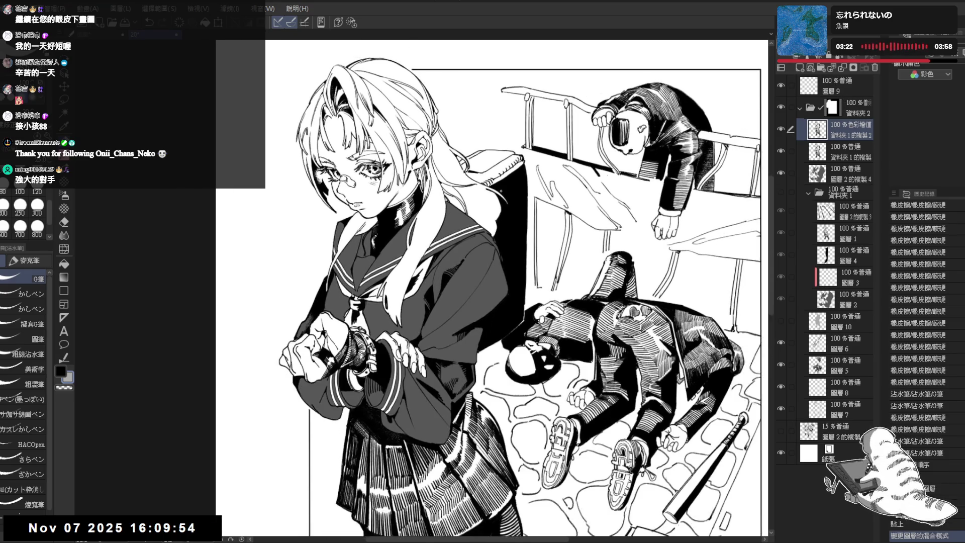
scroll(844, 55, "down", 2)
left_click(849, 55)
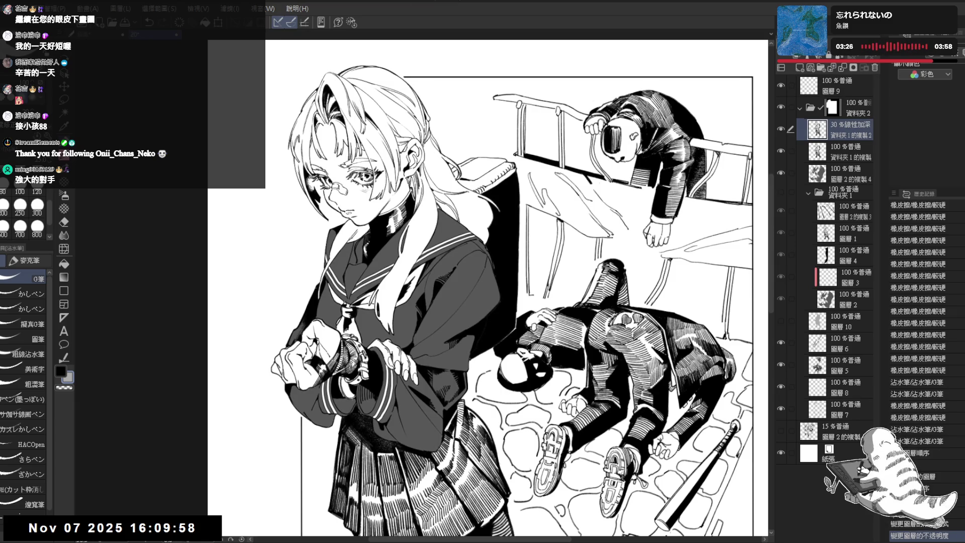
scroll(555, 214, "down", 3)
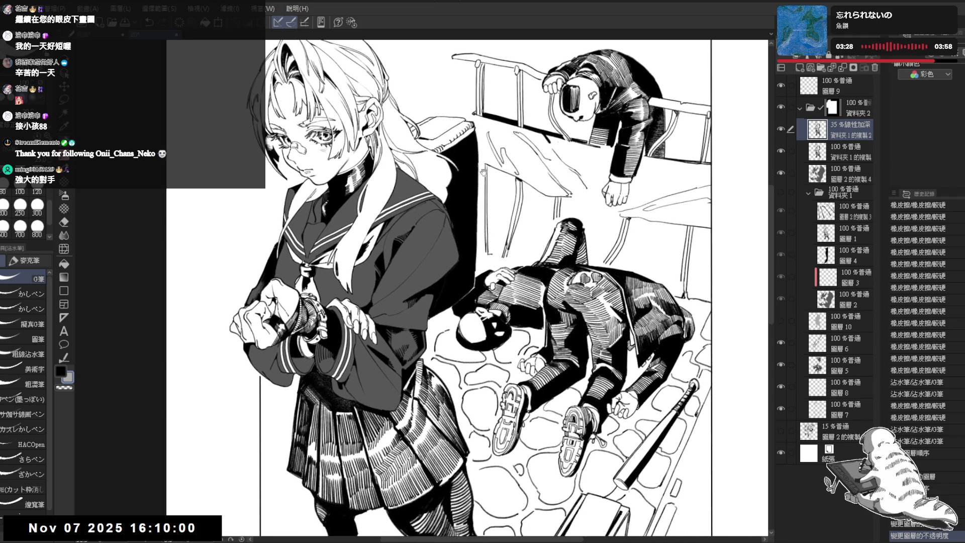
left_click_drag(554, 213, 543, 202)
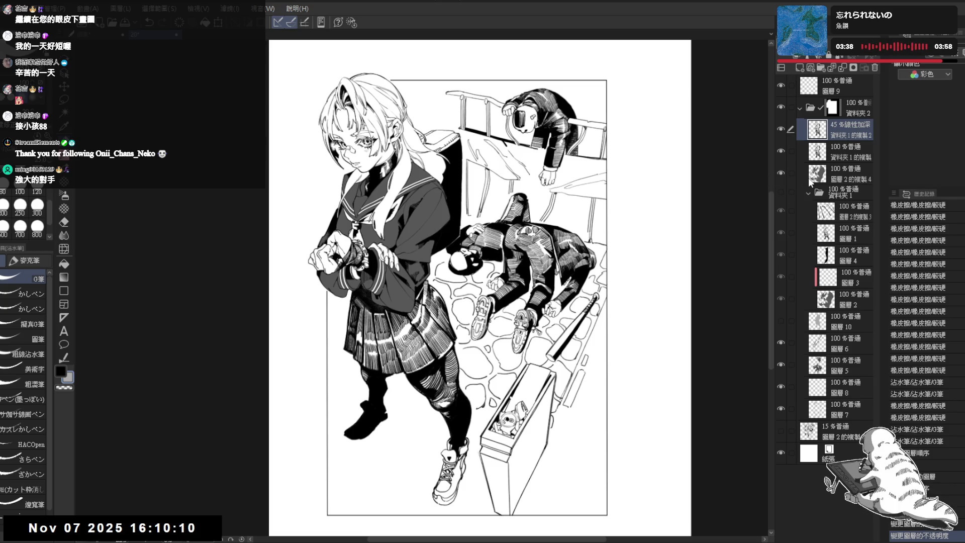
scroll(817, 70, "up", 2)
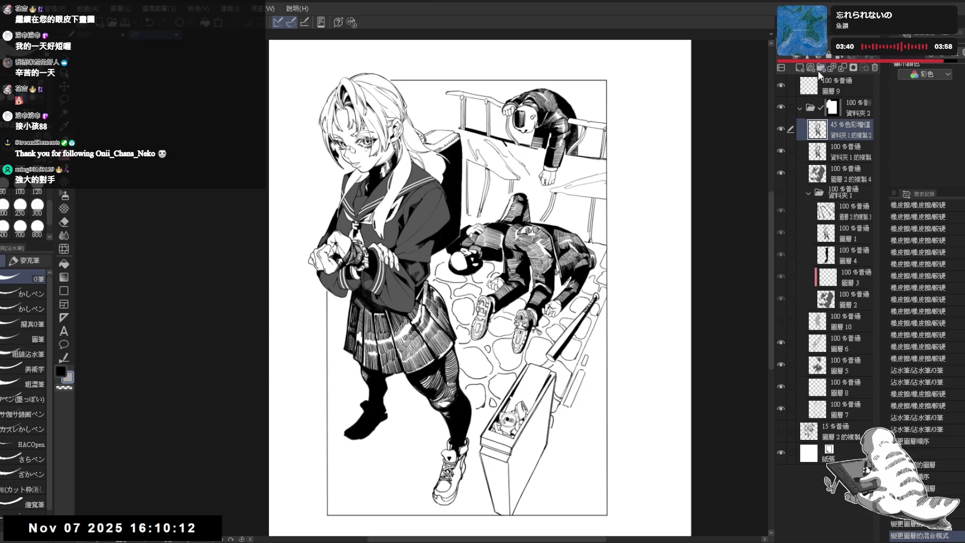
left_click_drag(573, 225, 573, 231)
scroll(573, 230, "down", 2)
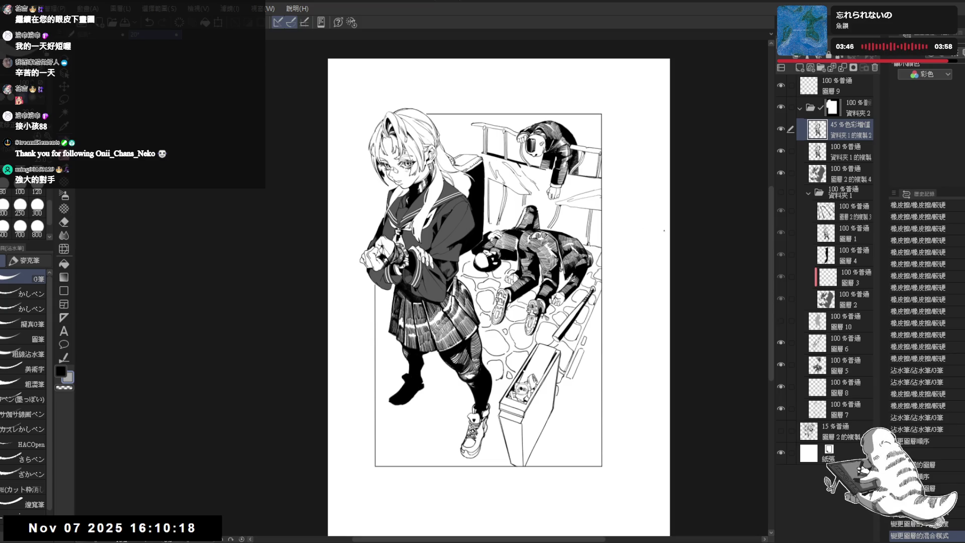
Show Layer 10's hair tone again and switch to the eraser.
left_click(779, 321)
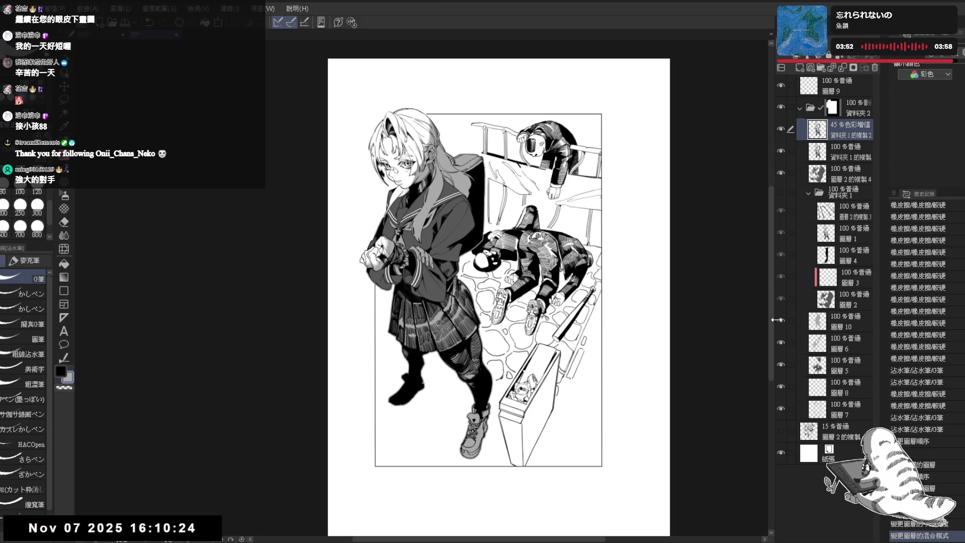
scroll(413, 281, "up", 3)
key("e")
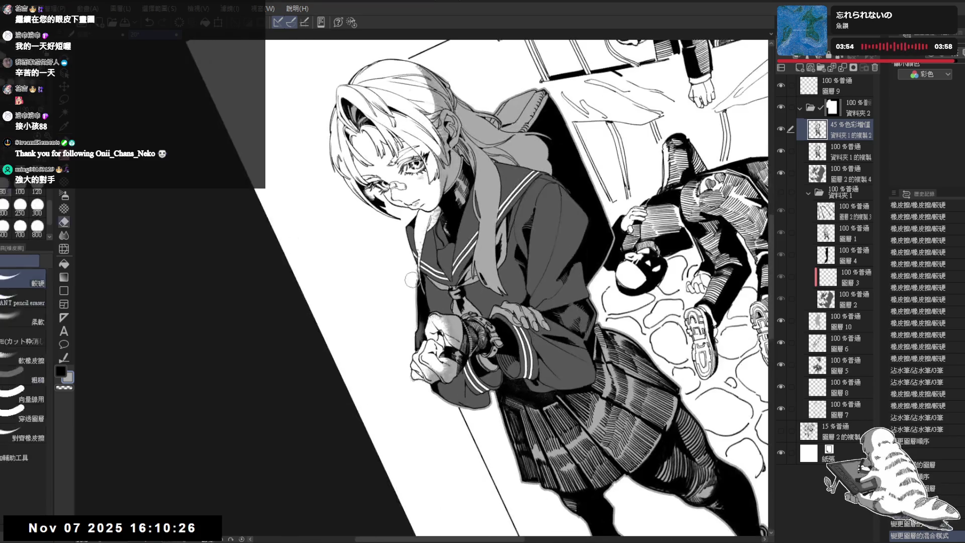